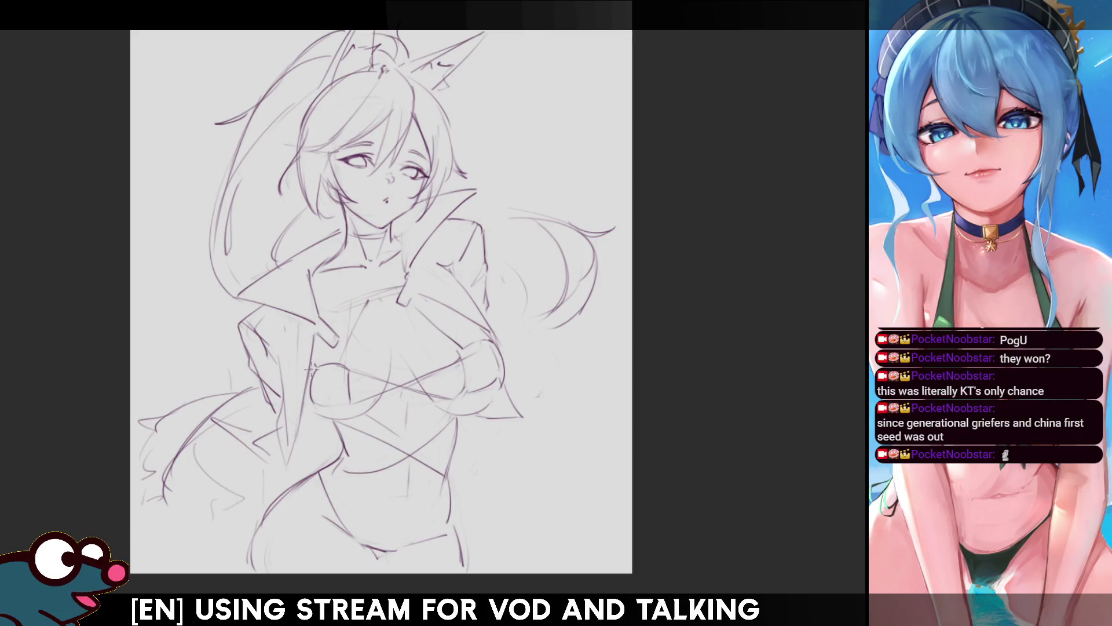
- Draw the left torso line, undoing and redrawing it until the curve looks clean
left_click_drag(313, 368, 305, 410)
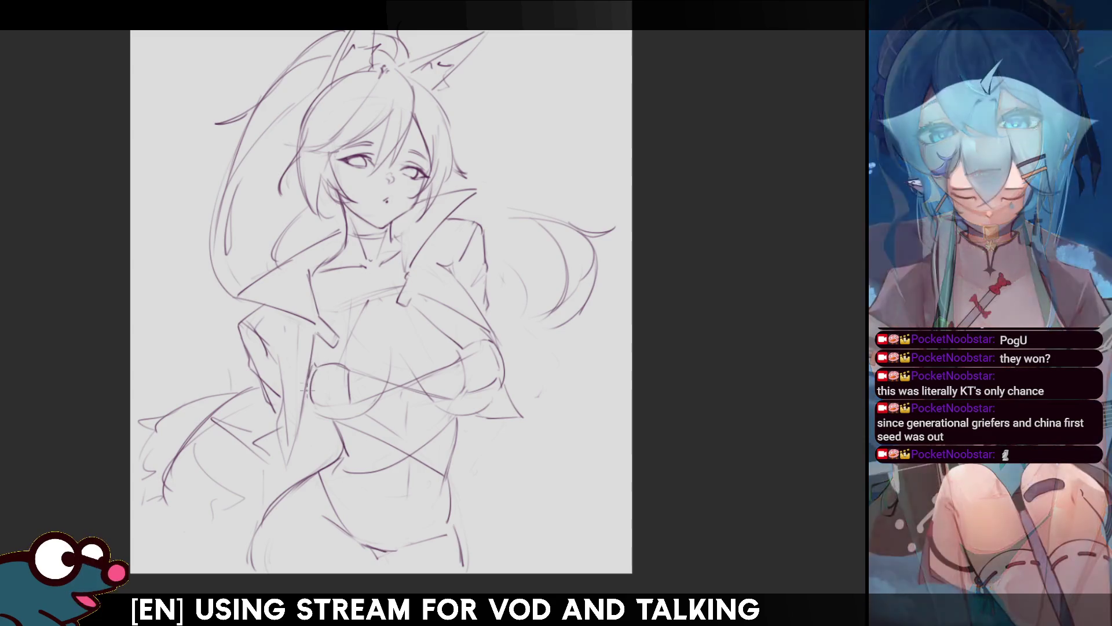
key("ctrl+z")
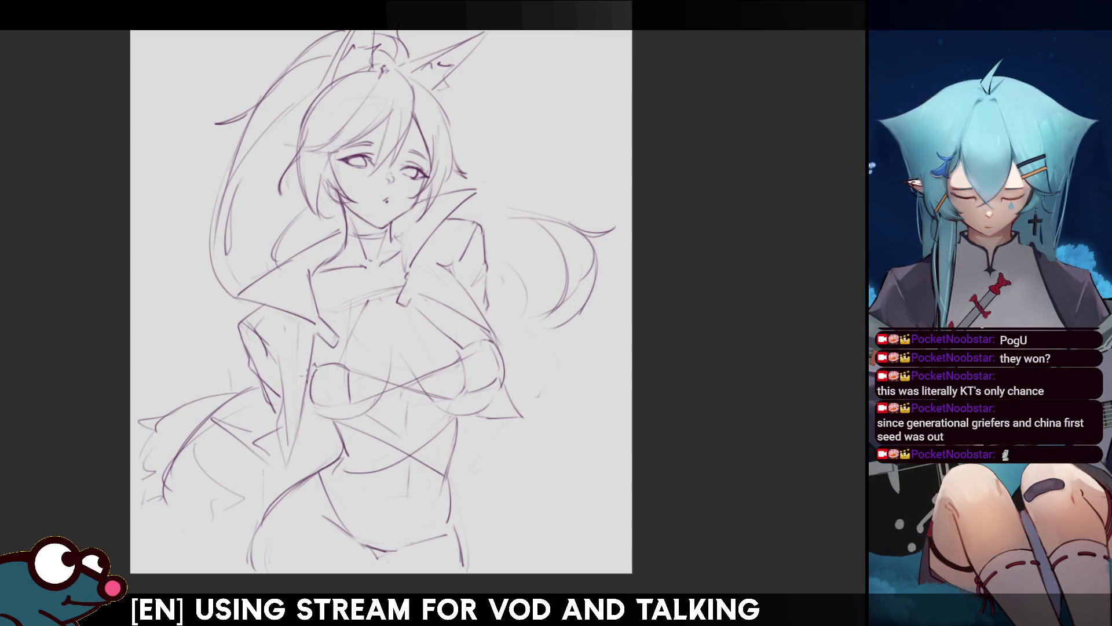
left_click_drag(315, 363, 306, 415)
key("ctrl+z")
mouse_move(313, 379)
left_mouse_down()
mouse_move(304, 417)
mouse_move(314, 412)
left_mouse_up()
key("ctrl+z")
key("ctrl+z")
left_click_drag(317, 366, 325, 407)
- Mirror the canvas horizontally to check the torso line's proportions, then flip back
key("h")
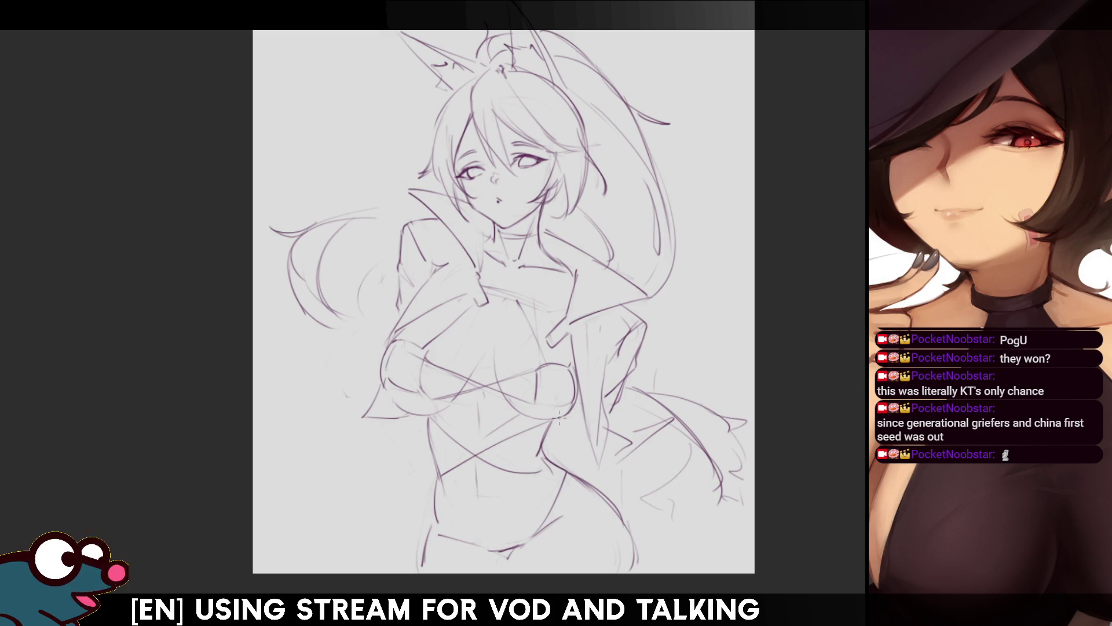
key("h")
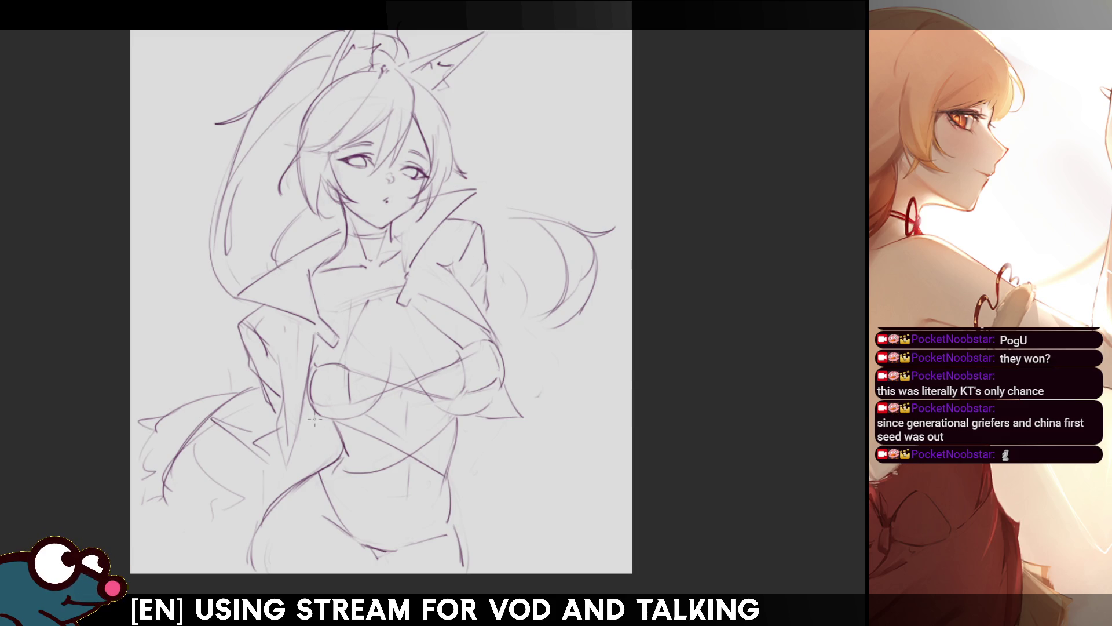
scroll(381, 301, "down", 1)
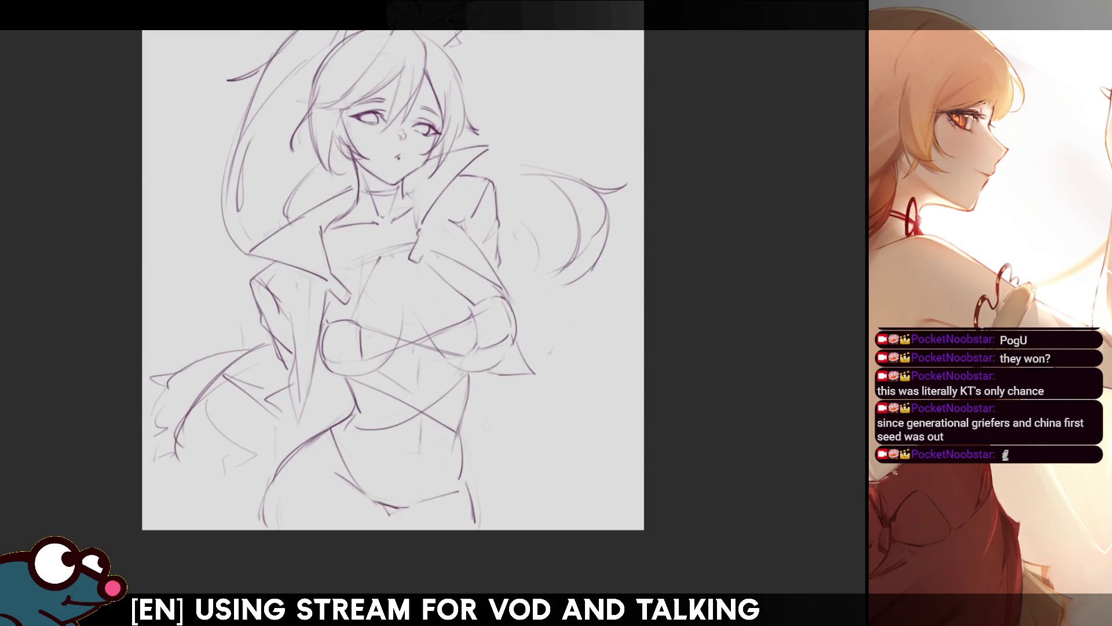
key("h")
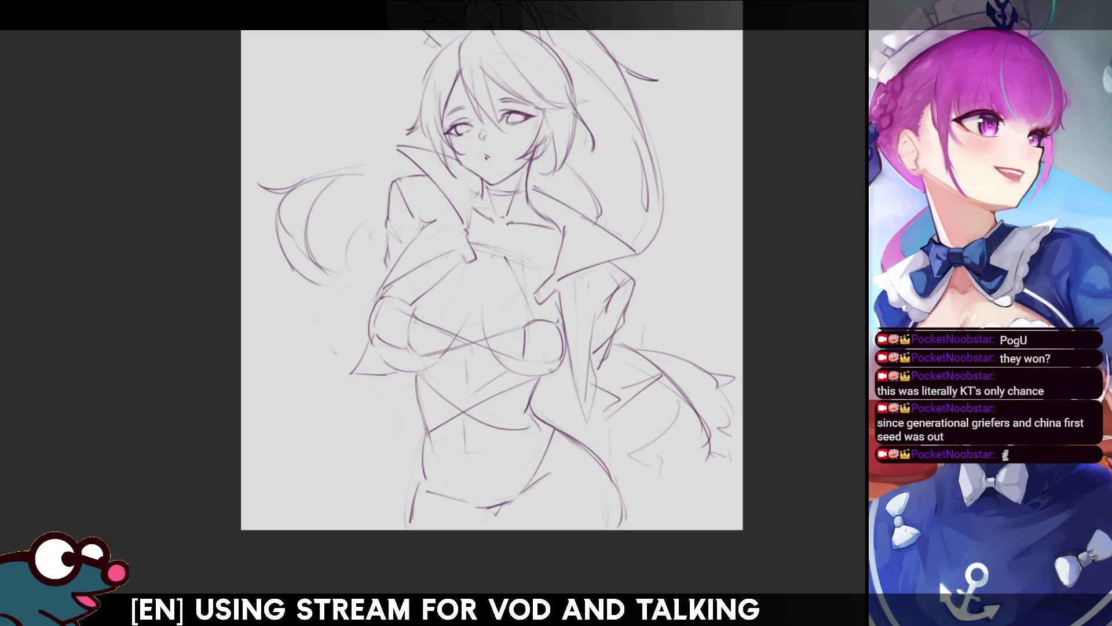
key("bracketright")
key("bracketright")
key("bracketright")
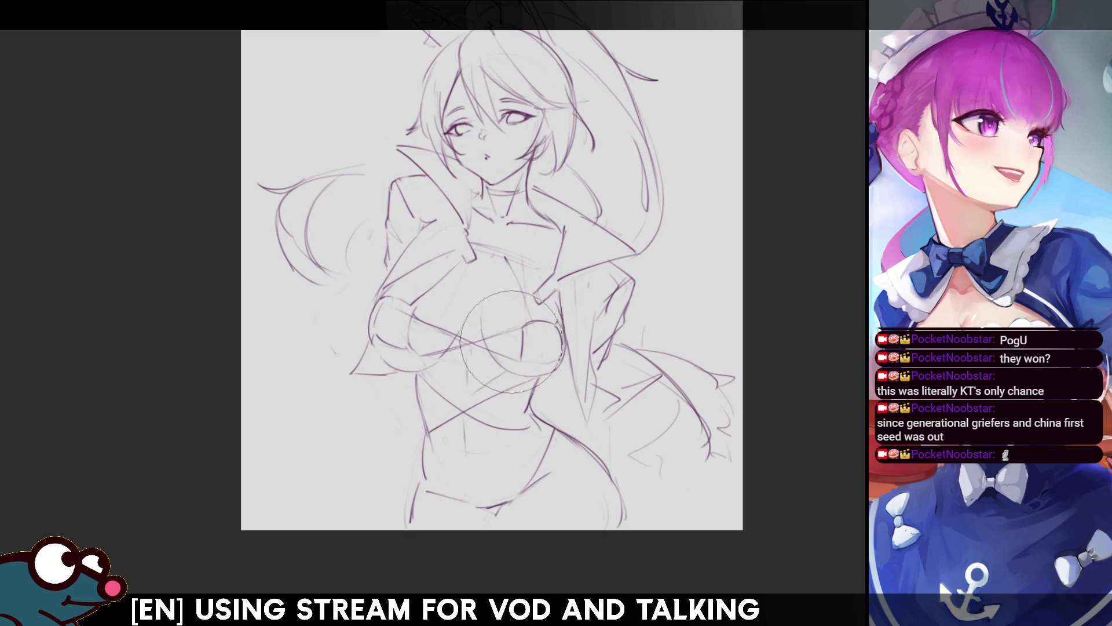
key("h")
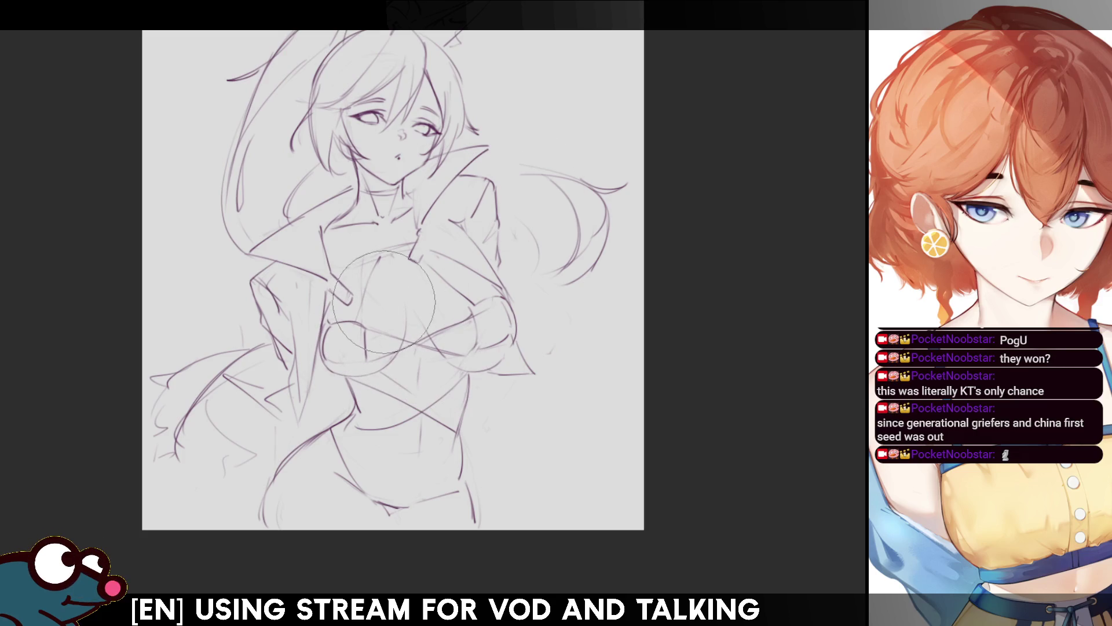
key("bracketleft")
key("bracketleft")
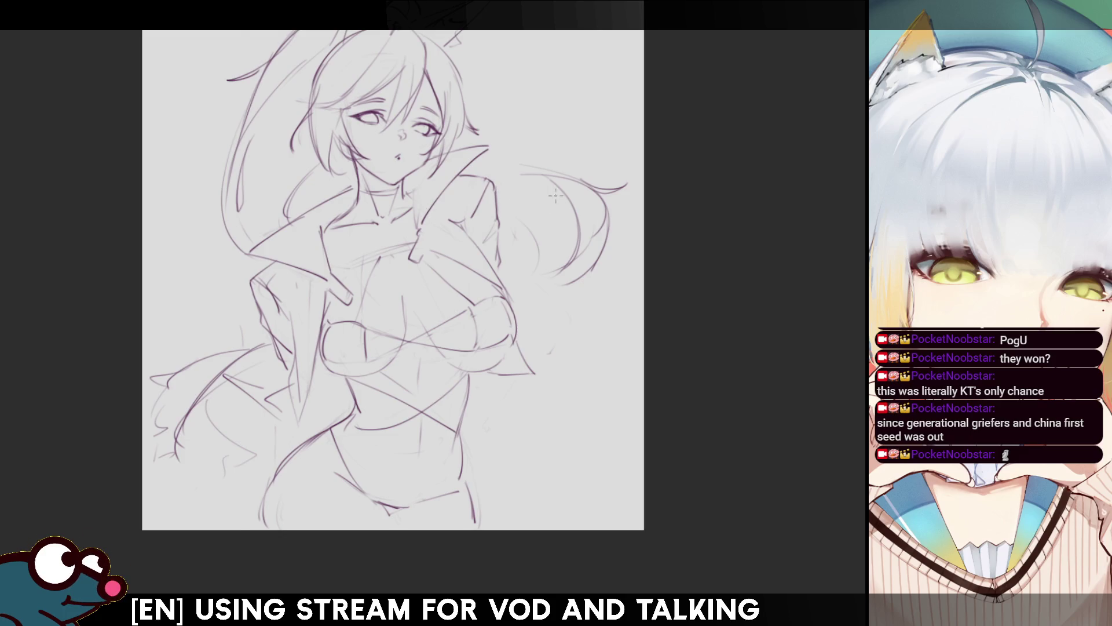
key("h")
key("h")
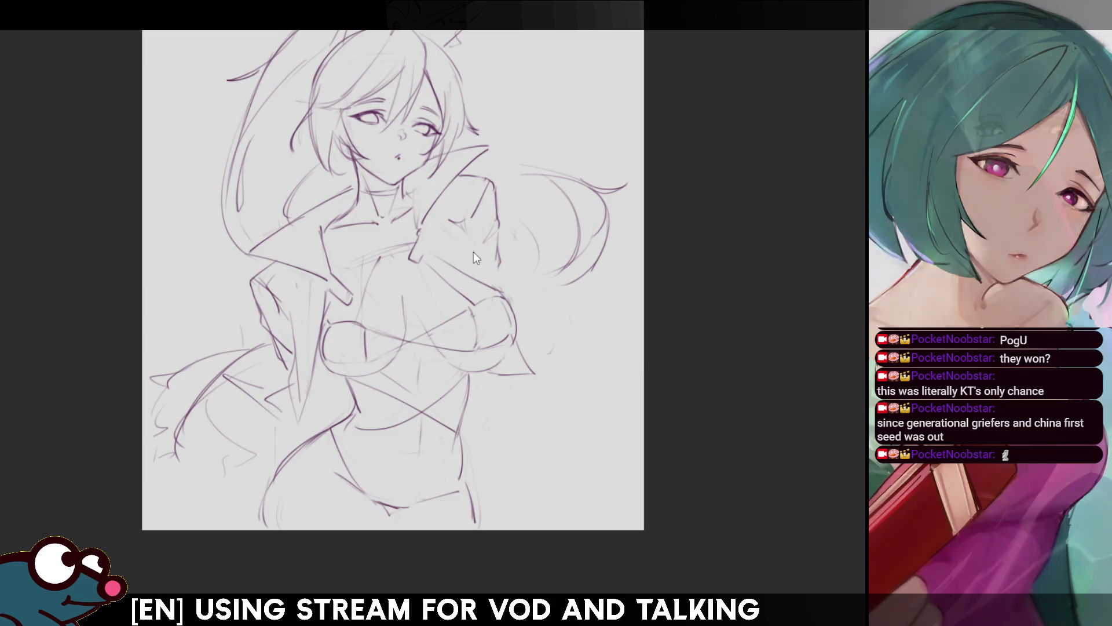
- Sketch a faint line near the chest, mirror to check, and pan to show the ears
left_click_drag(463, 234, 502, 287)
key("m")
key("m")
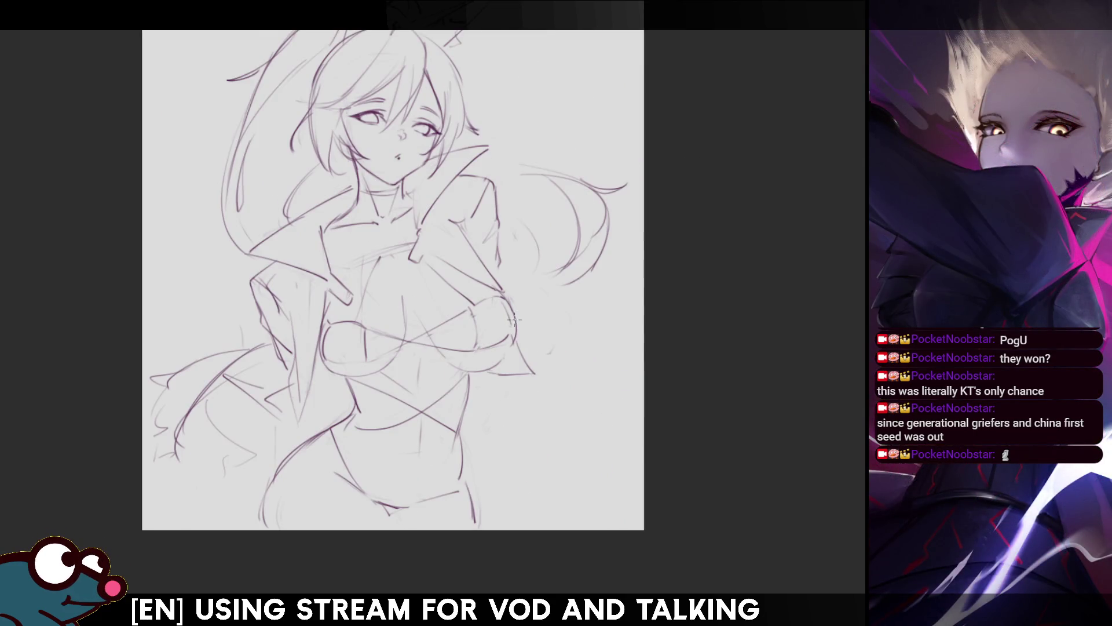
mouse_move(383, 278)
left_mouse_down()
mouse_move(360, 304)
mouse_move(370, 300)
left_mouse_up()
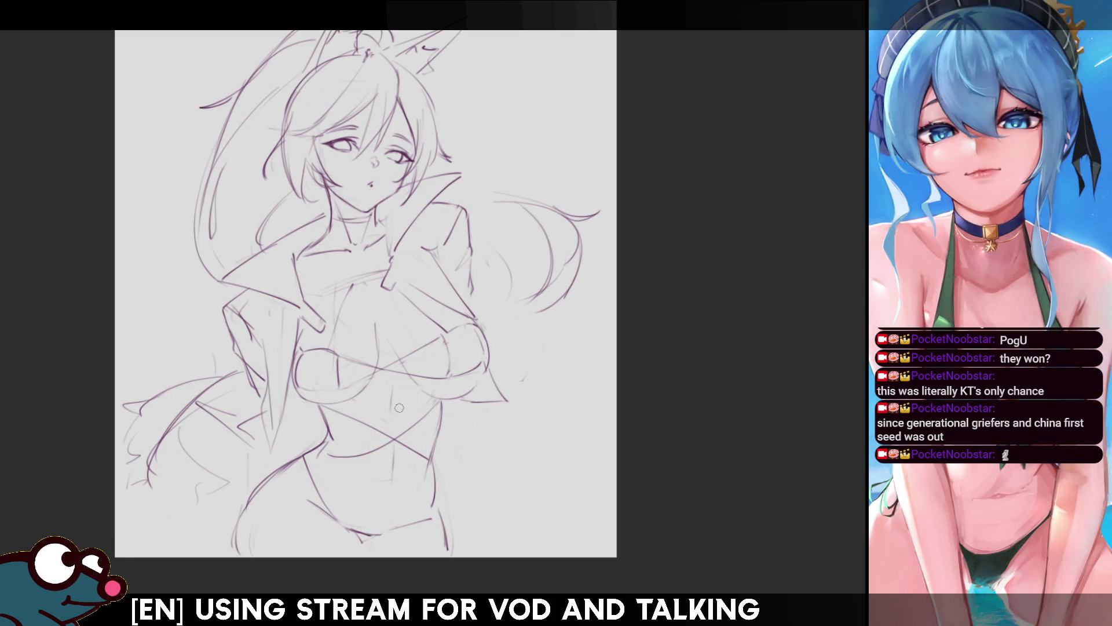
left_click_drag(631, 237, 608, 295)
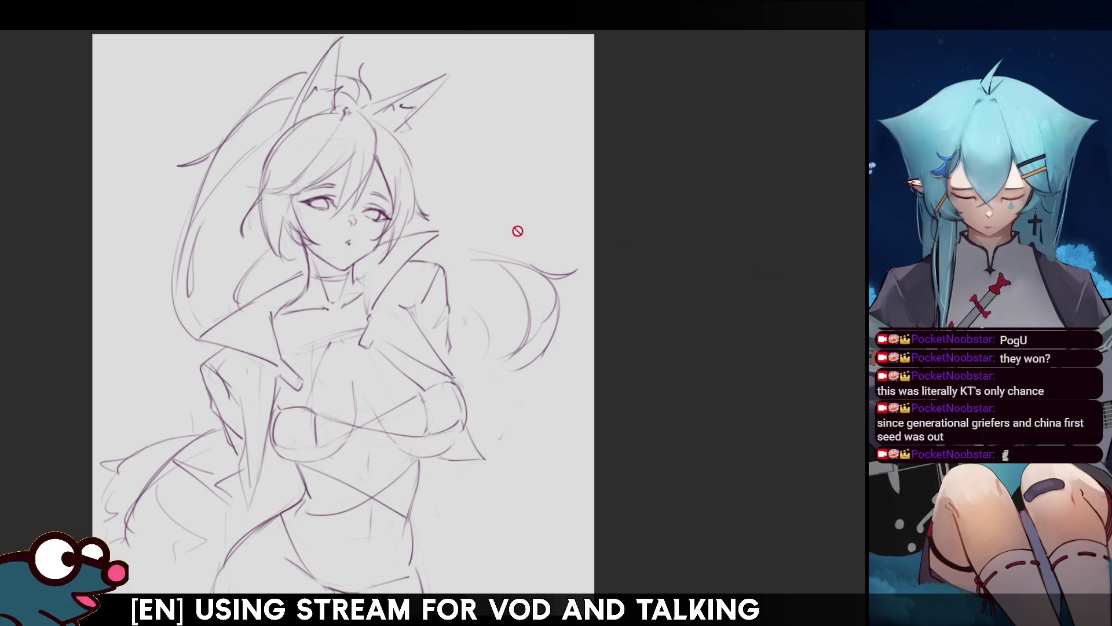
key("ctrl+t")
- Try stretching and skewing the sketch's corners in free transform, then undo and cancel it
left_click_drag(576, 46, 617, 20)
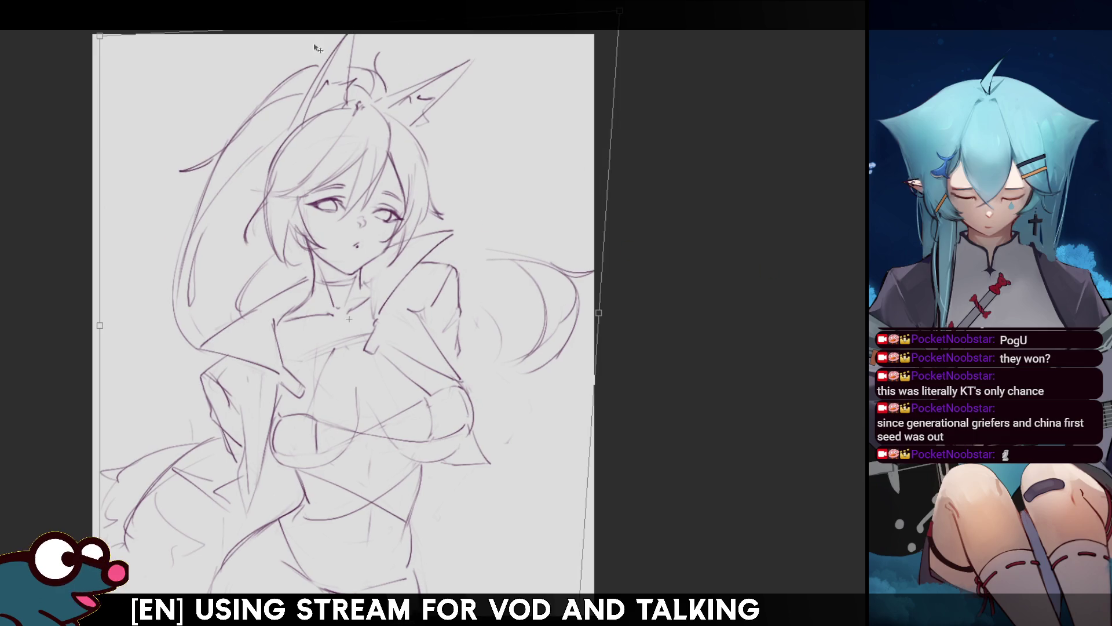
left_click_drag(100, 37, 72, 32)
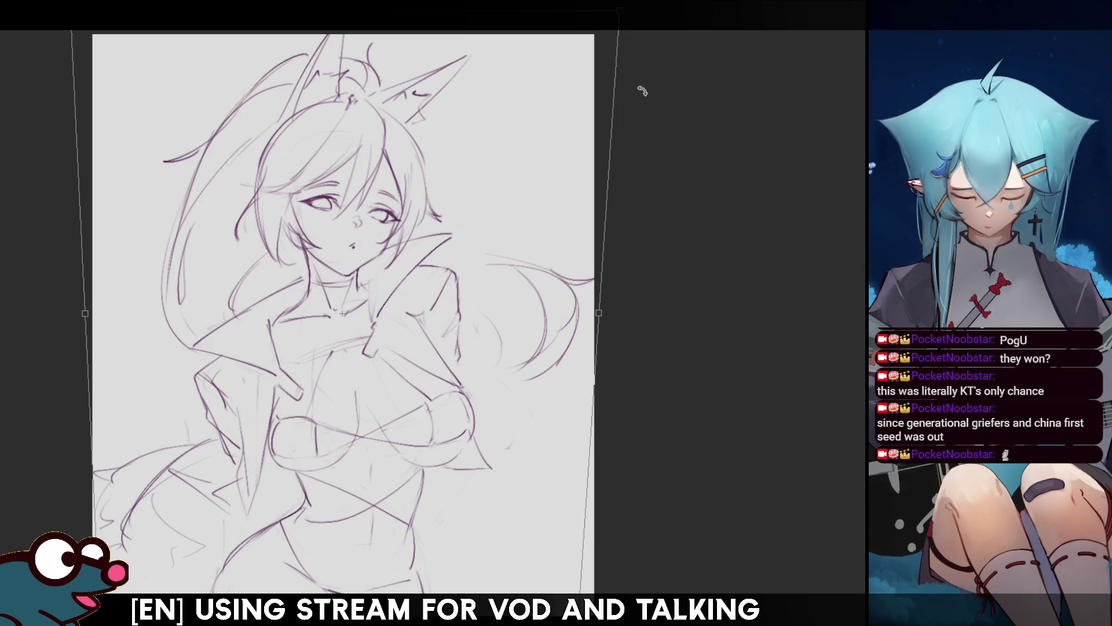
left_click_drag(621, 16, 637, 28)
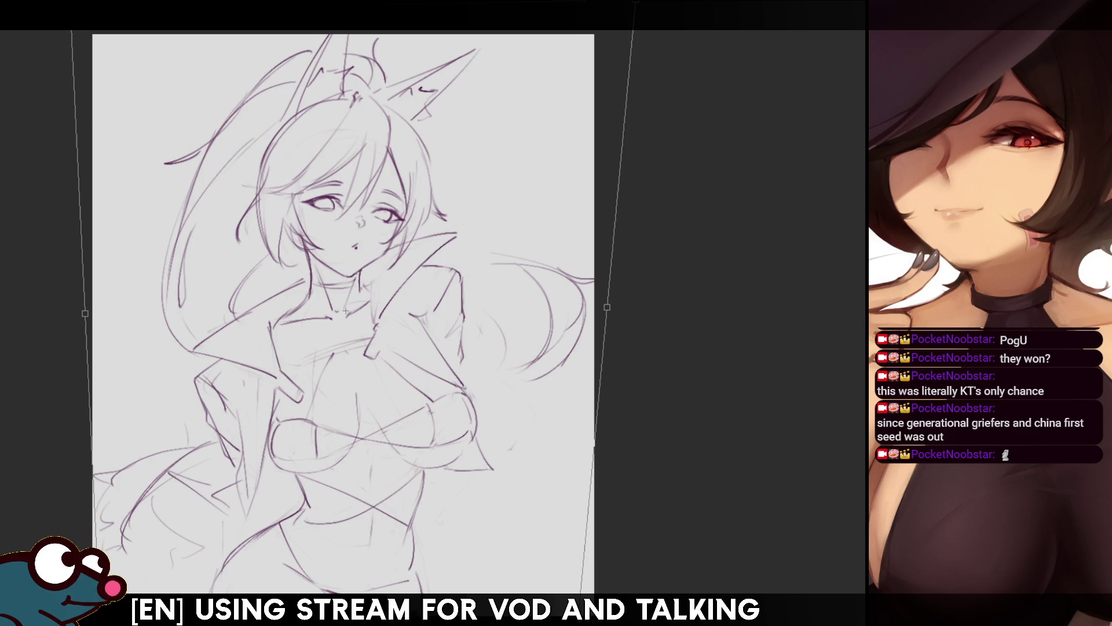
left_click_drag(607, 307, 618, 308)
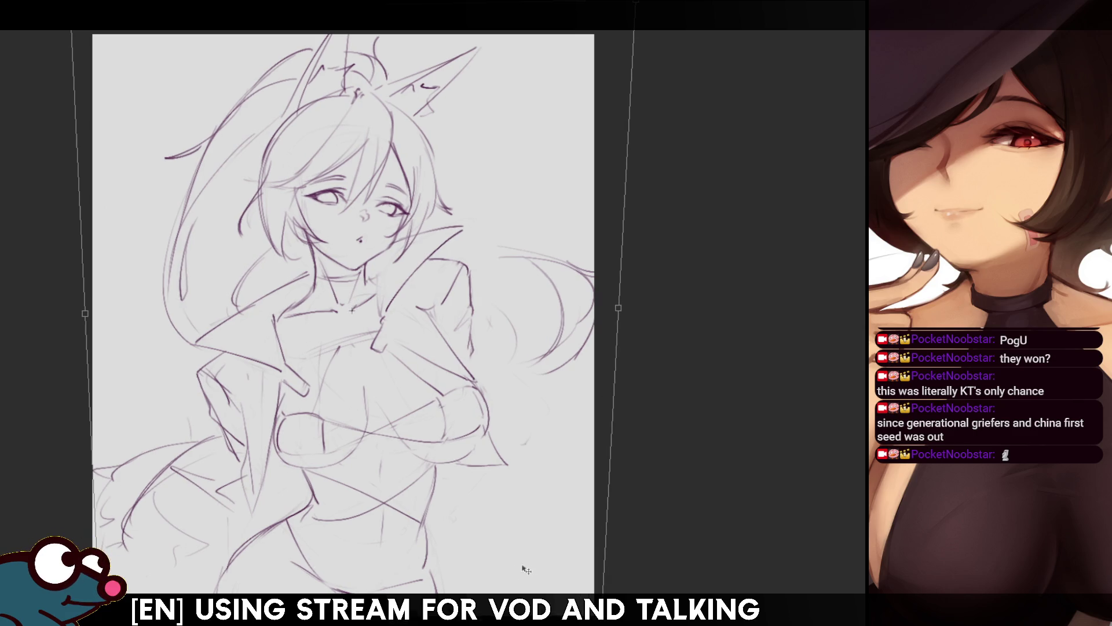
key("ctrl+z")
key("ctrl+z")
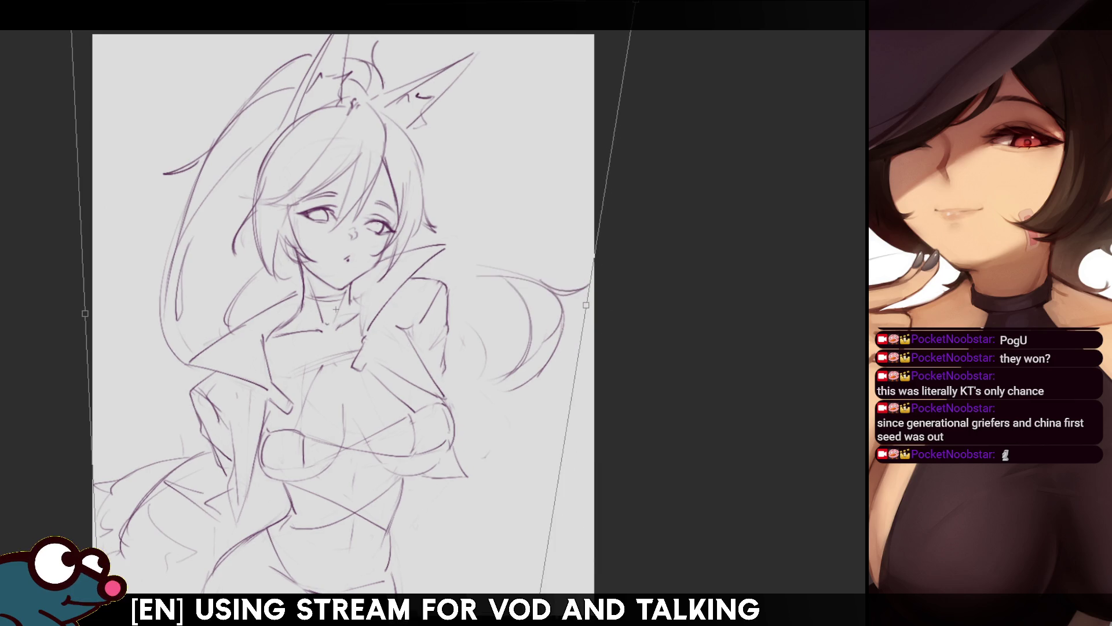
key("ctrl+z")
key("Escape")
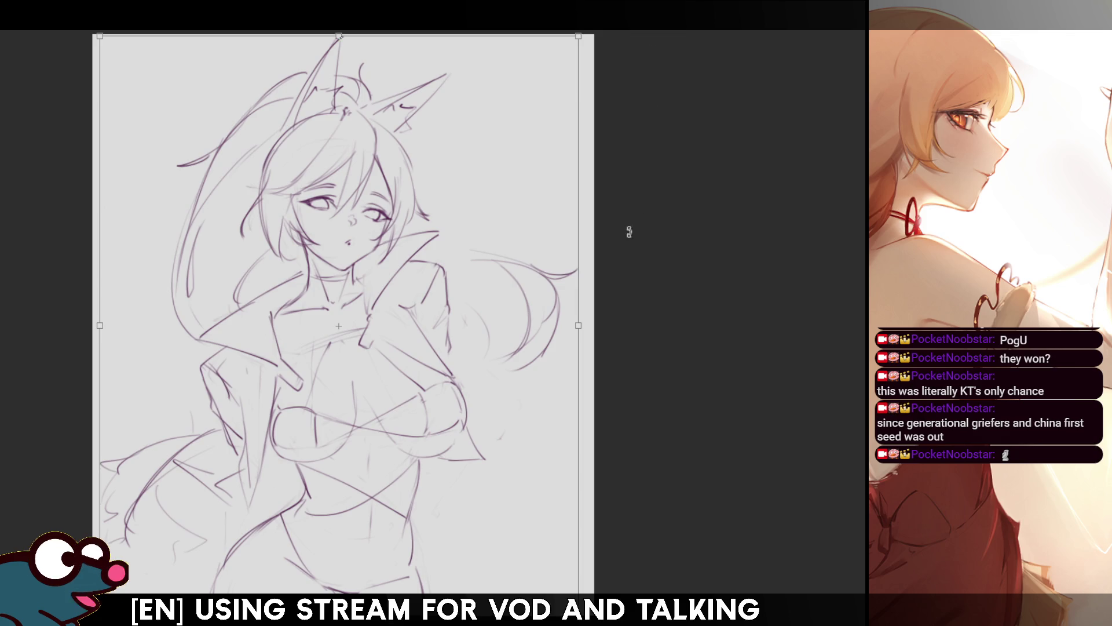
- Step back through the transform adjustments, try a slight rotation, and cancel again
key("ctrl+z")
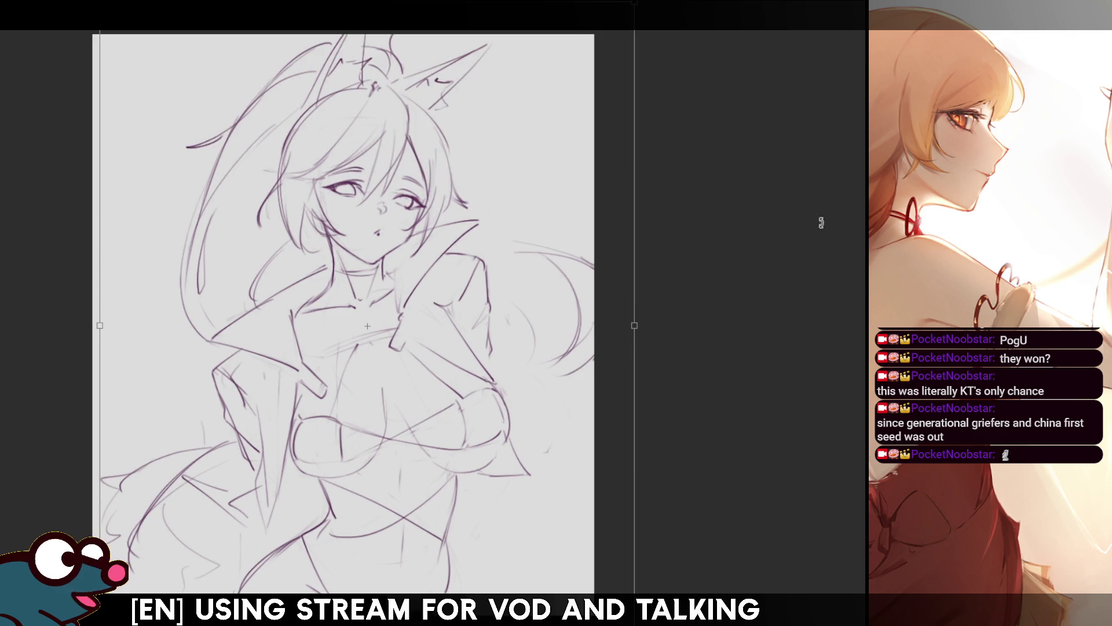
key("ctrl+z")
key("ctrl+z")
key("ctrl+z")
key("ctrl+z")
key("ctrl+z")
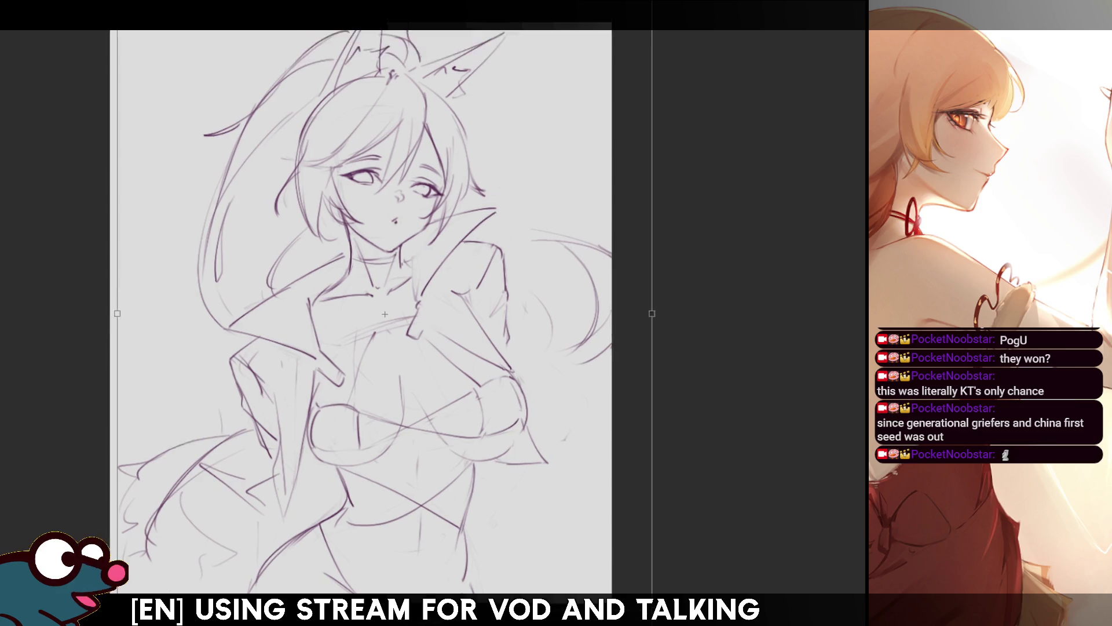
key("ctrl+z")
key("ctrl+z")
key("ctrl+z")
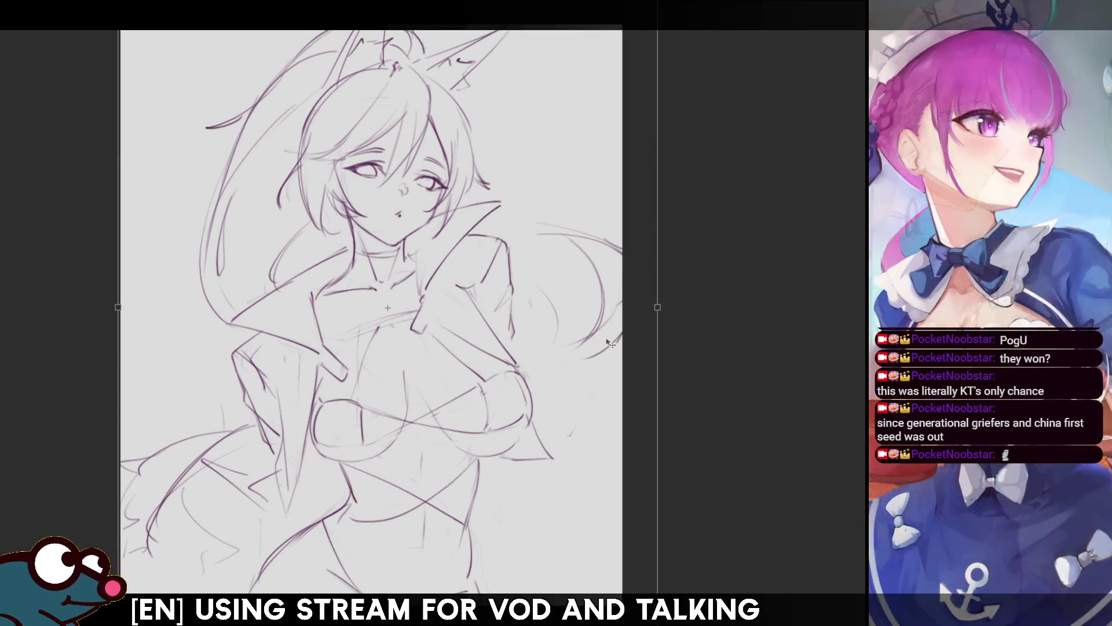
key("ctrl+z")
key("ctrl+z")
key("ctrl+z")
key("ctrl+z")
key("ctrl+z")
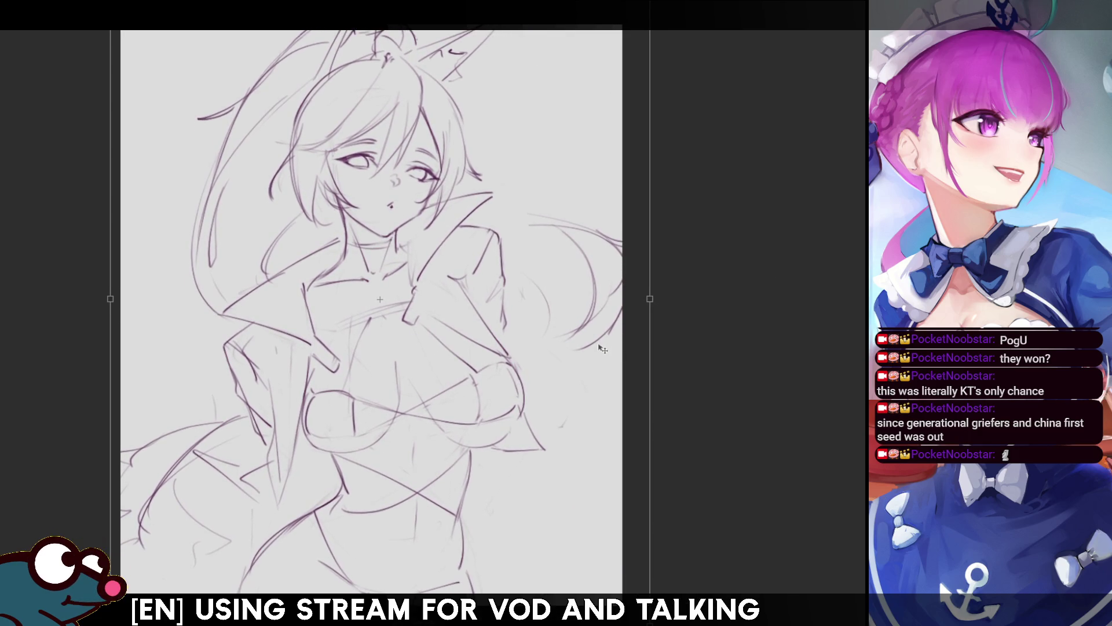
key("ctrl+z")
key("ctrl+z")
key("ctrl+z")
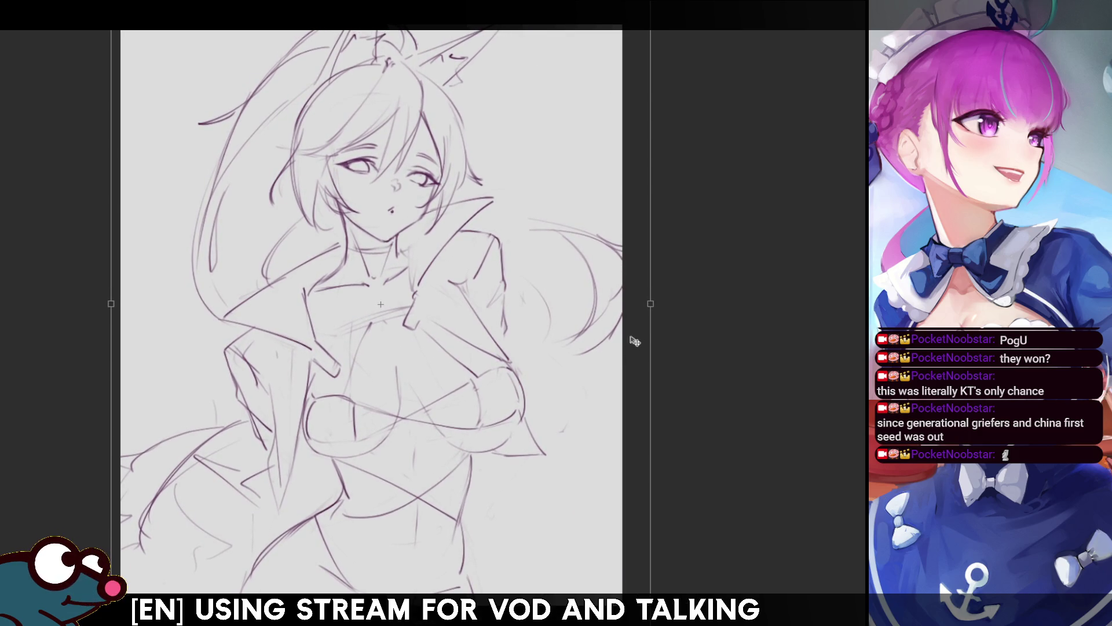
key("ctrl+z")
key("ctrl+z")
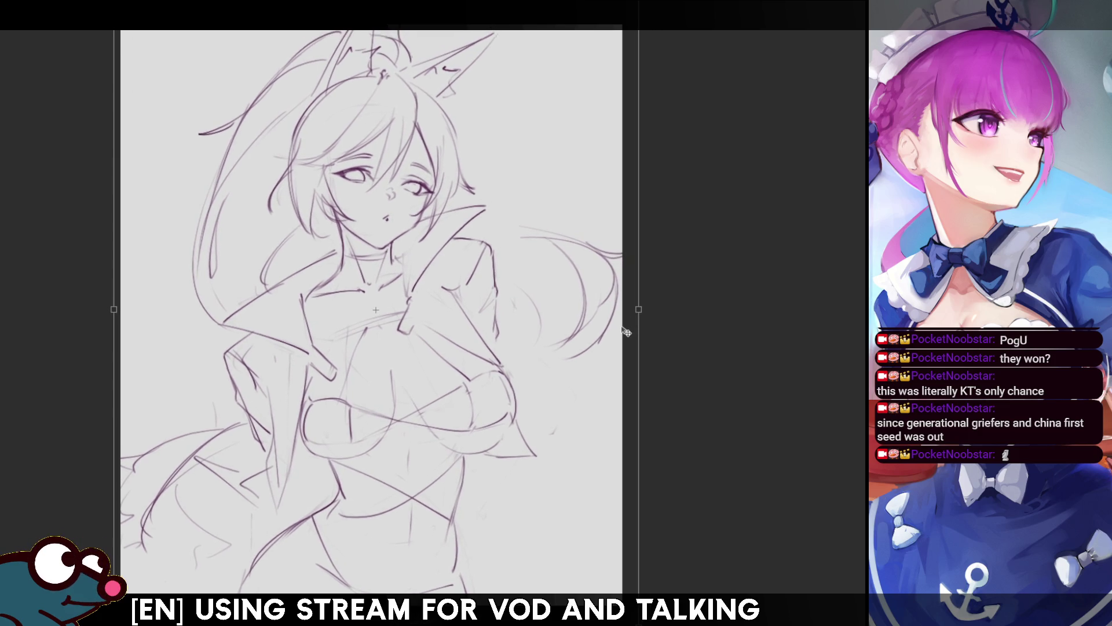
mouse_move(683, 301)
left_mouse_down()
mouse_move(673, 265)
mouse_move(680, 276)
left_mouse_up()
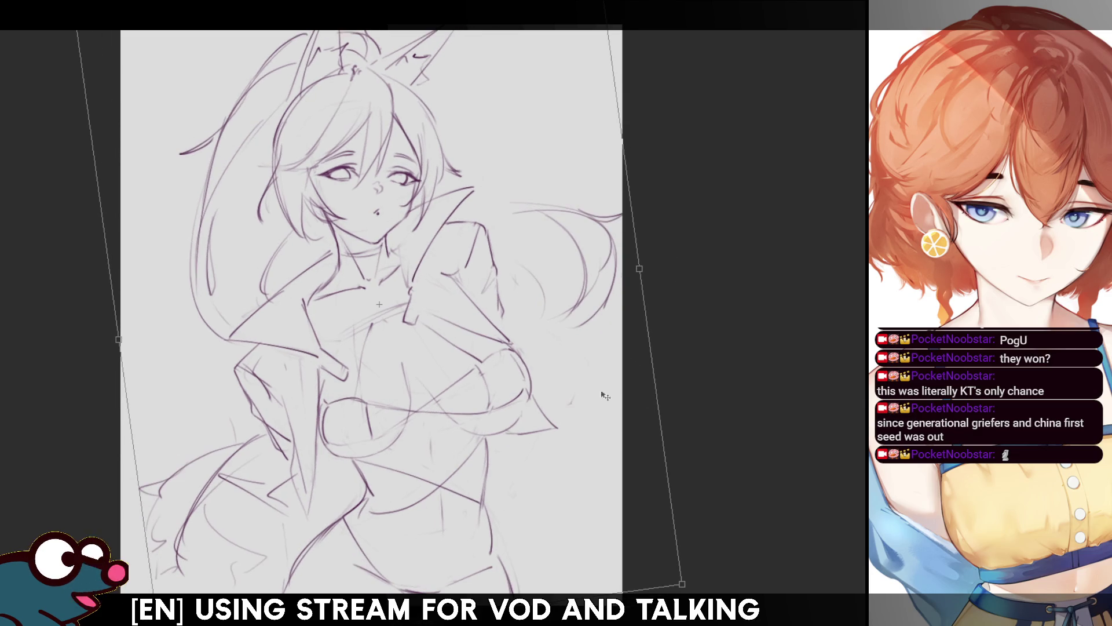
key("Escape")
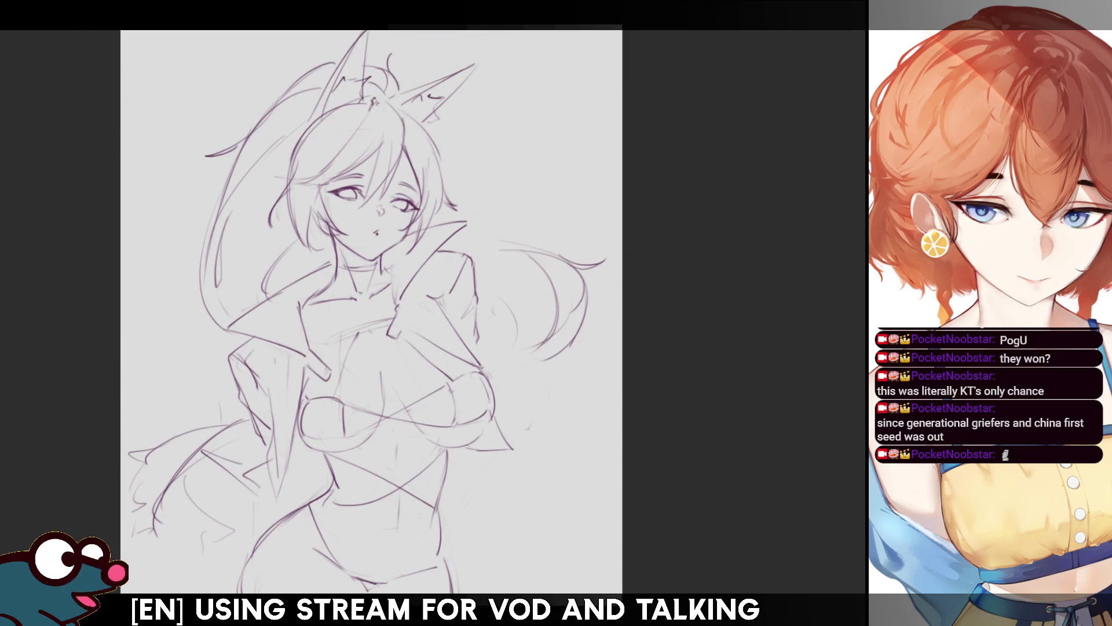
- Scale the sketch up from its top-right corner and commit the transform
key("ctrl+t")
left_click_drag(610, 33, 621, 18)
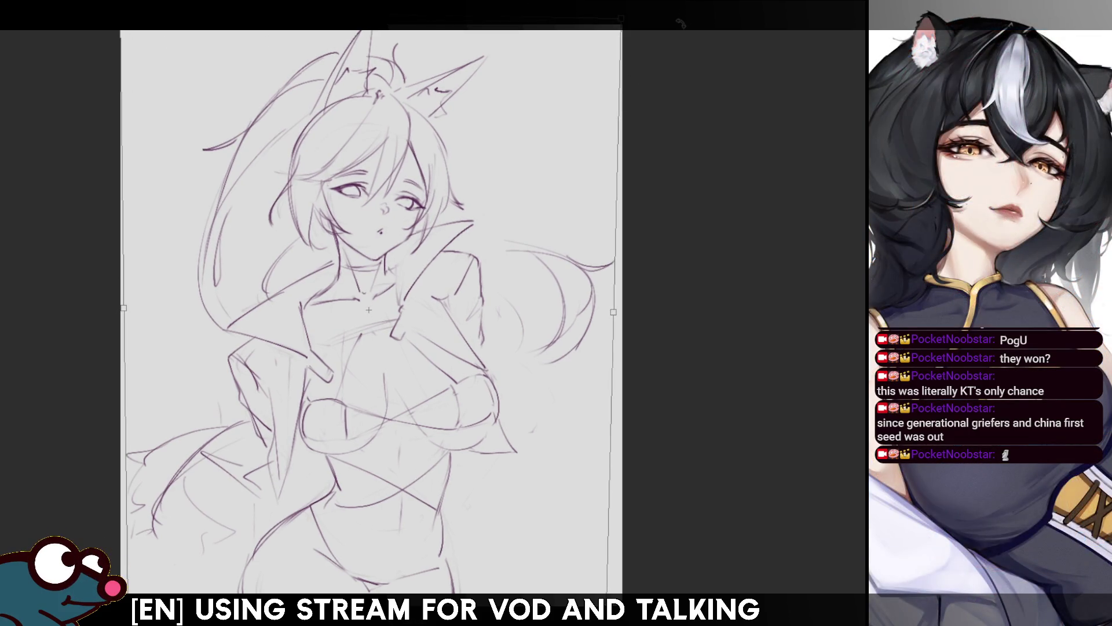
mouse_move(623, 23)
left_mouse_down()
mouse_move(684, 22)
mouse_move(692, 39)
mouse_move(685, 12)
left_mouse_up()
key("ctrl+z")
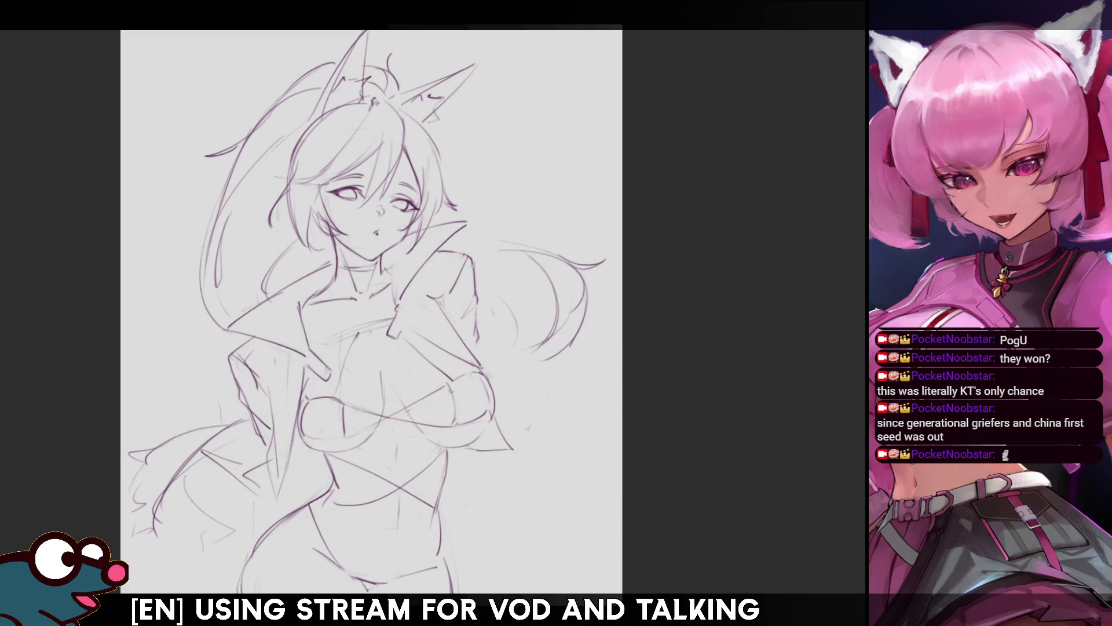
key("ctrl+z")
key("ctrl+z")
key("ctrl+z")
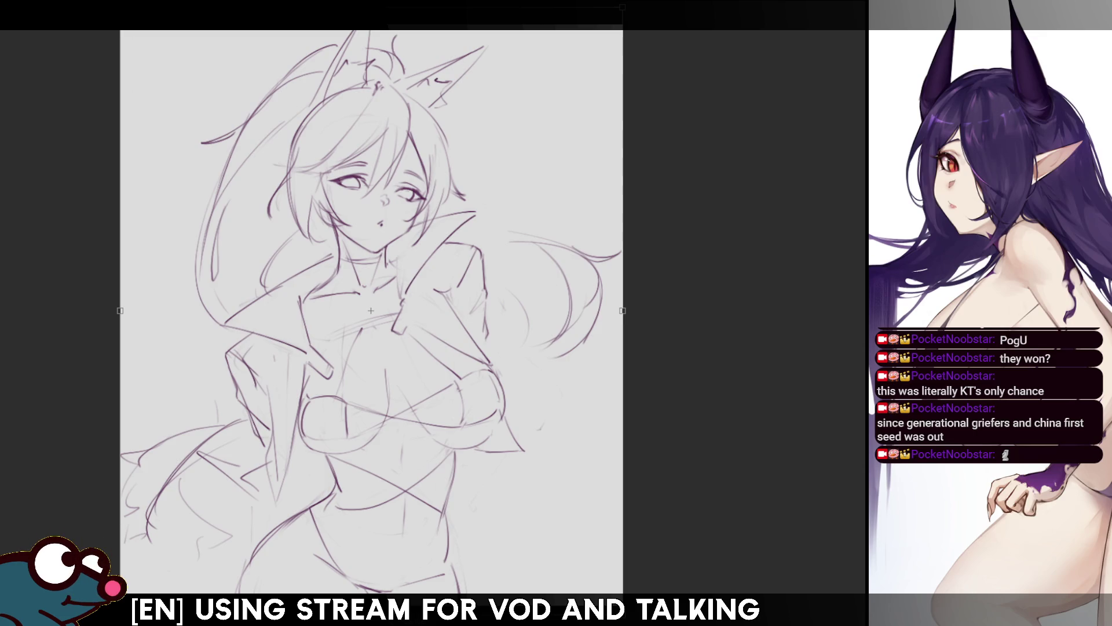
key("Return")
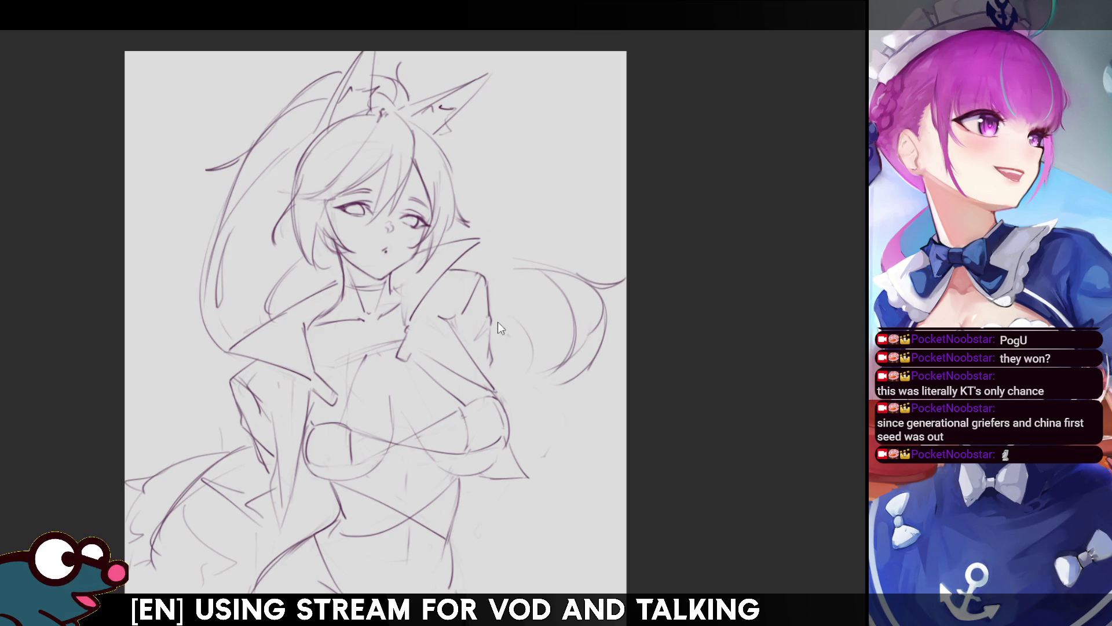
- Lasso-fill grey over the head and neck, reshaping the jacket fill near its hem
left_click_drag(679, 230, 691, 215)
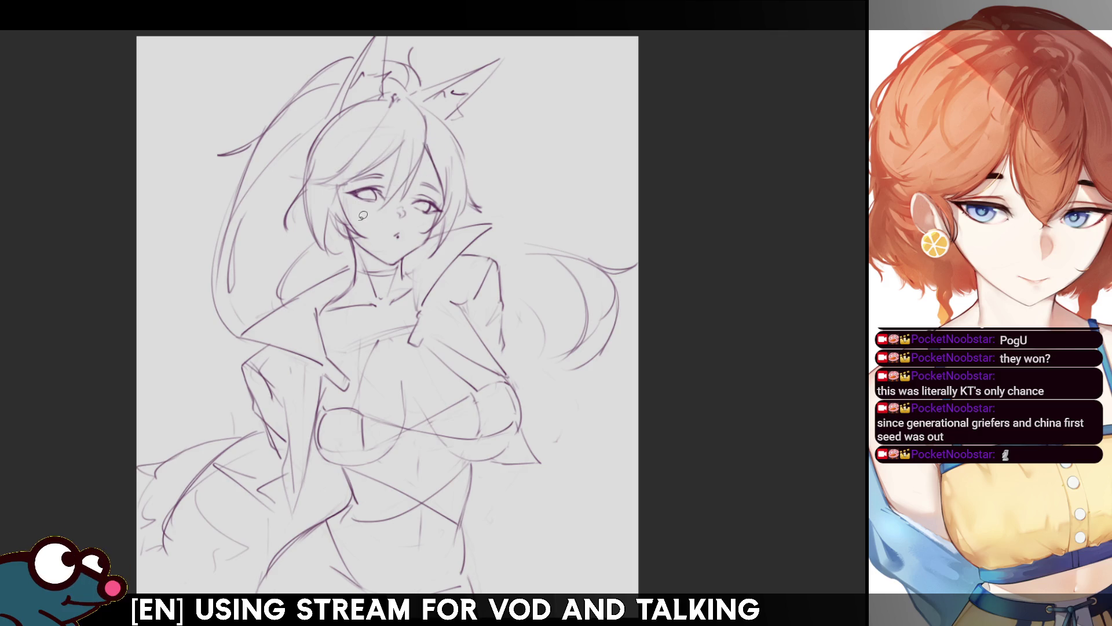
mouse_move(351, 233)
left_mouse_down()
mouse_move(379, 104)
mouse_move(444, 159)
mouse_move(431, 238)
mouse_move(360, 218)
mouse_move(356, 270)
mouse_move(243, 334)
mouse_move(280, 344)
mouse_move(255, 322)
mouse_move(353, 267)
mouse_move(362, 205)
mouse_move(399, 278)
mouse_move(384, 362)
mouse_move(315, 364)
mouse_move(262, 347)
mouse_move(244, 370)
mouse_move(293, 504)
mouse_move(313, 437)
left_mouse_up()
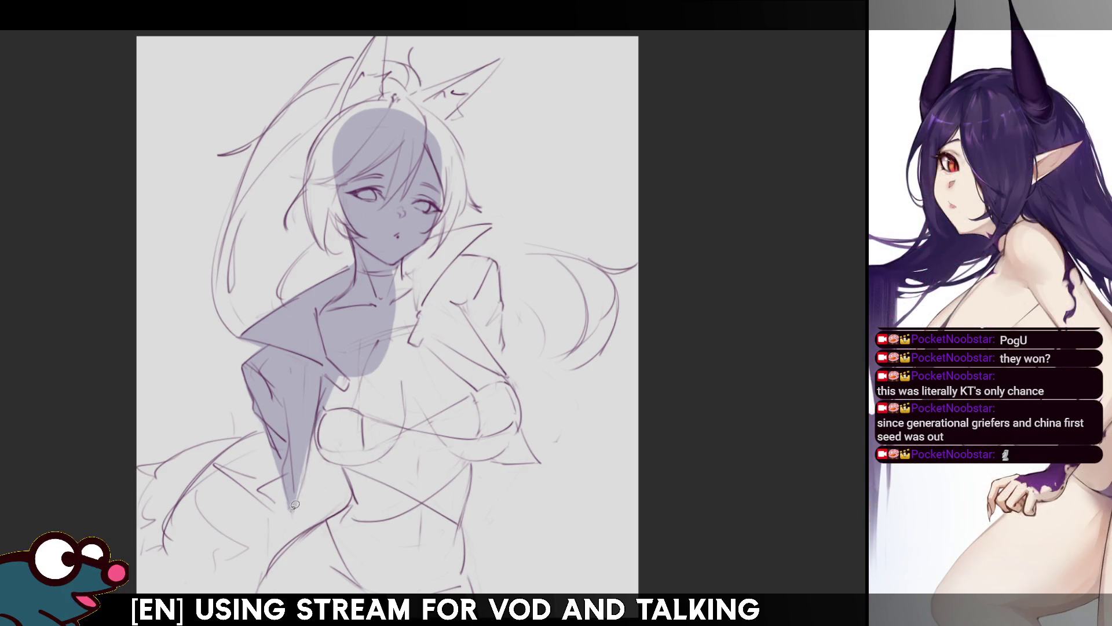
mouse_move(290, 510)
left_mouse_down()
mouse_move(320, 438)
mouse_move(349, 467)
mouse_move(353, 502)
left_mouse_up()
- Lasso-fill grey over the lower jacket, left cheek, neck and collar
mouse_move(317, 412)
left_mouse_down()
mouse_move(333, 458)
mouse_move(350, 468)
mouse_move(347, 507)
mouse_move(371, 556)
mouse_move(429, 525)
mouse_move(427, 298)
left_mouse_up()
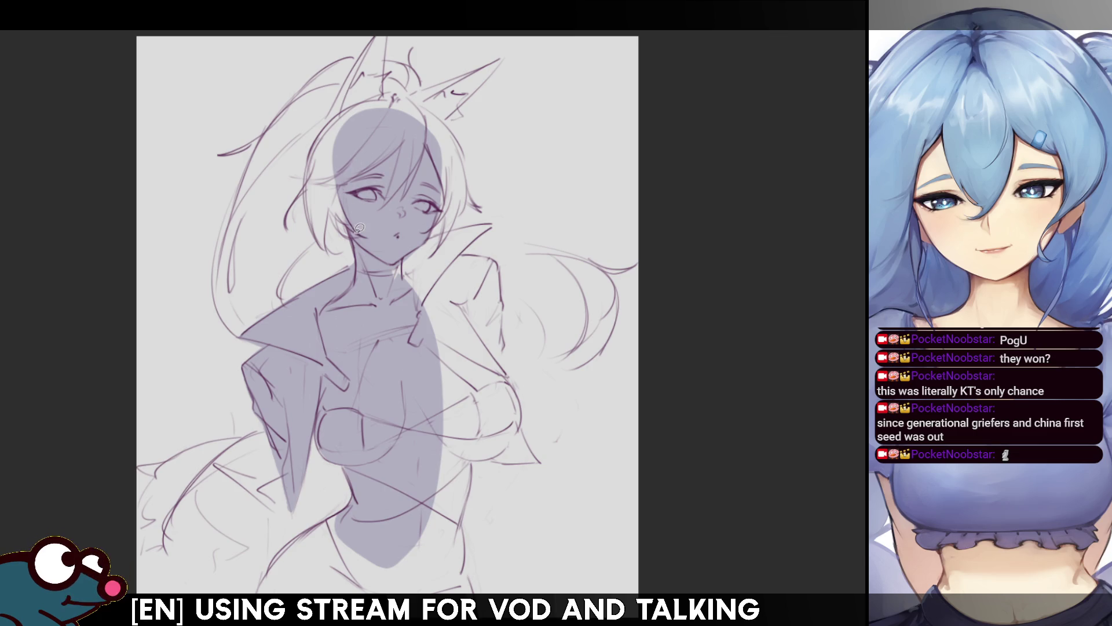
mouse_move(343, 229)
left_mouse_down()
mouse_move(331, 206)
mouse_move(328, 247)
mouse_move(316, 223)
mouse_move(310, 167)
mouse_move(322, 131)
left_mouse_up()
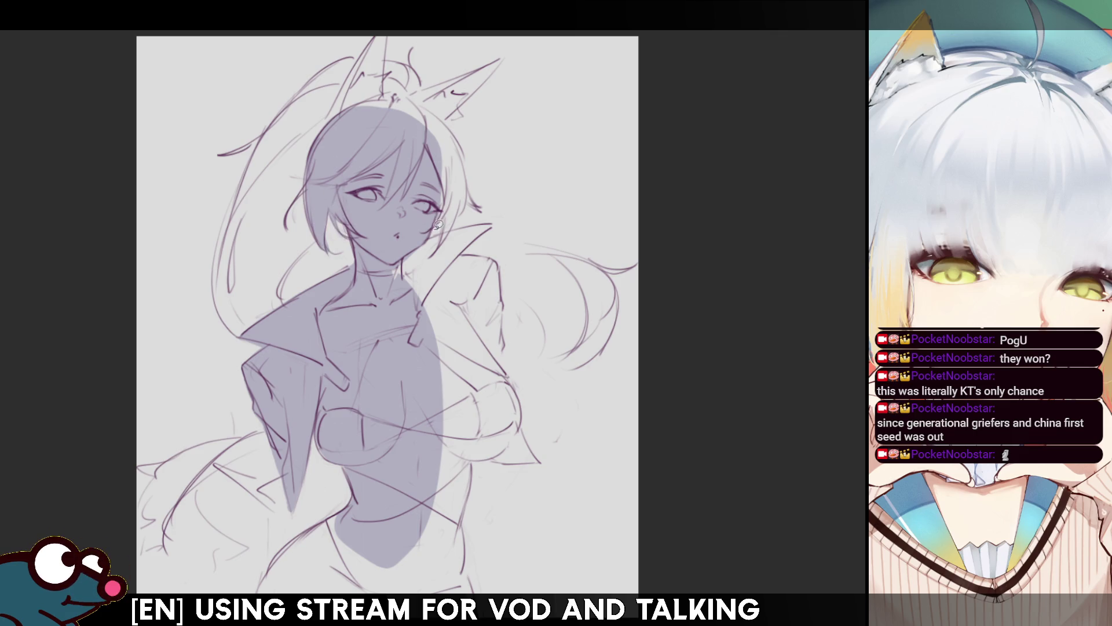
left_click_drag(406, 248, 422, 240)
key("ctrl+z")
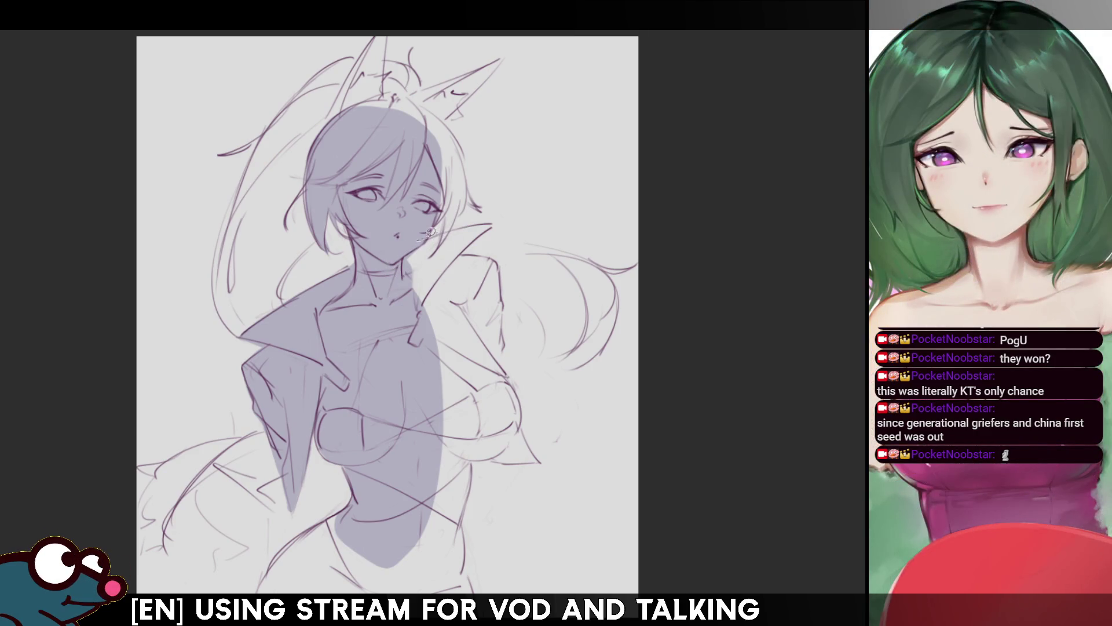
mouse_move(435, 231)
left_mouse_down()
mouse_move(495, 221)
mouse_move(394, 343)
mouse_move(400, 336)
left_mouse_up()
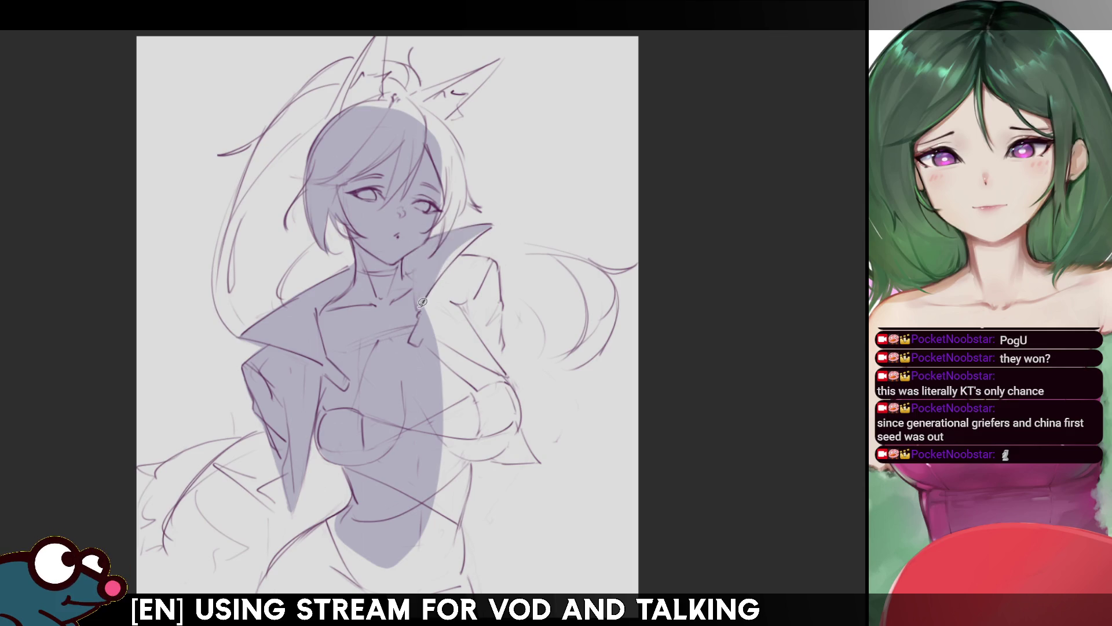
left_click_drag(422, 295, 472, 246)
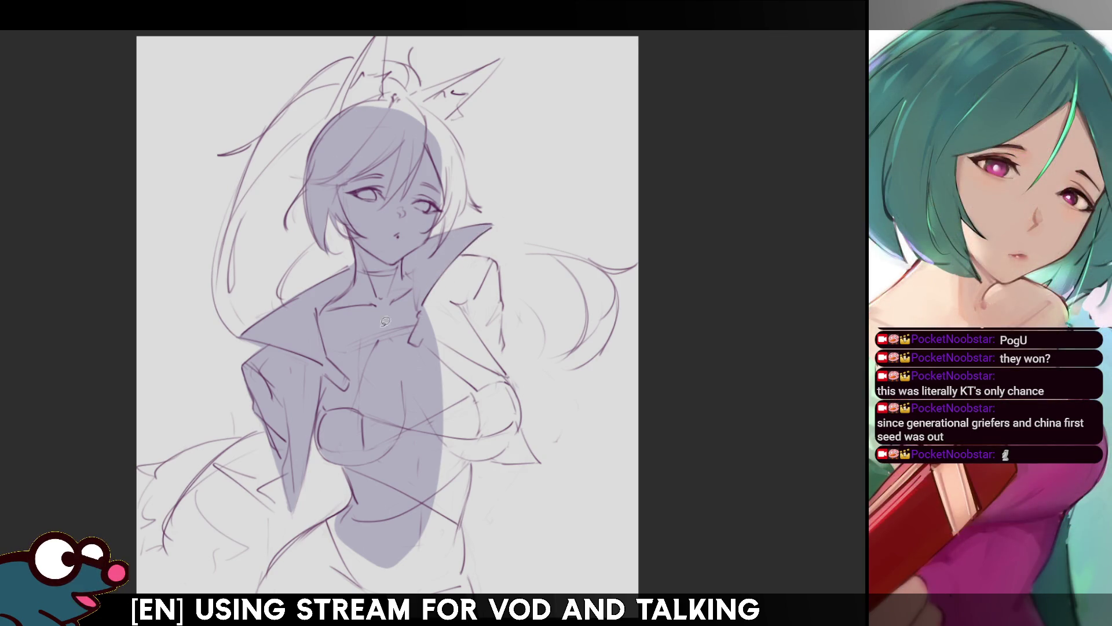
key("m")
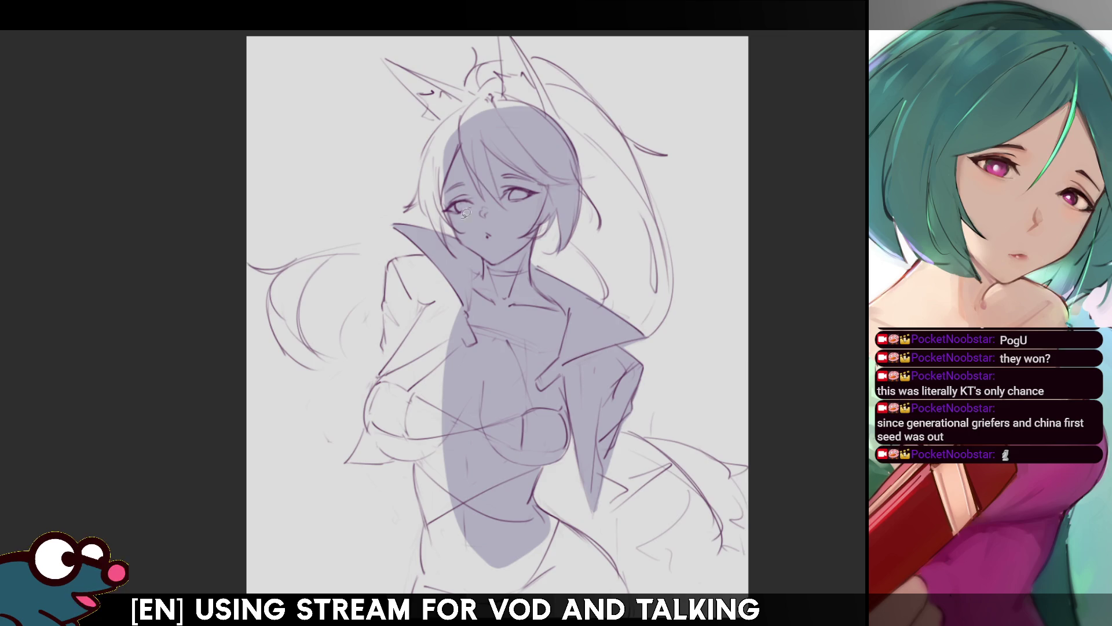
- Fill the face edge, top of the hair and top of the head grey, redoing one bad hair fill
mouse_move(453, 194)
left_mouse_down()
mouse_move(464, 229)
mouse_move(449, 212)
mouse_move(451, 254)
mouse_move(437, 227)
mouse_move(443, 151)
left_mouse_up()
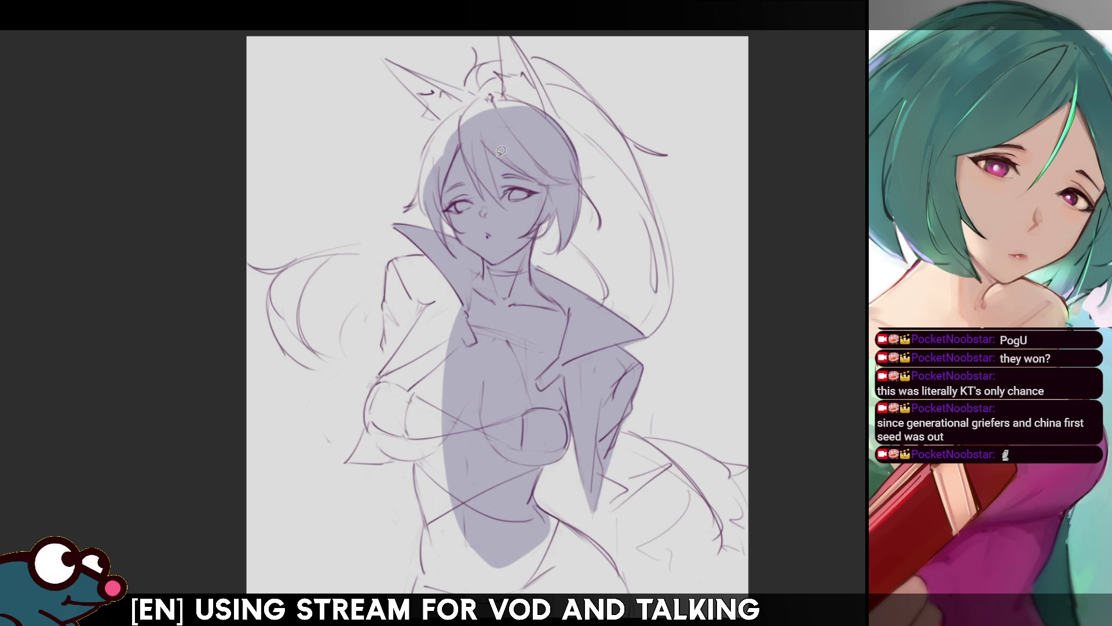
mouse_move(435, 212)
left_mouse_down()
mouse_move(420, 185)
mouse_move(431, 203)
mouse_move(443, 119)
mouse_move(444, 157)
mouse_move(525, 106)
left_mouse_up()
key("ctrl+z")
key("ctrl+z")
mouse_move(409, 204)
left_mouse_down()
mouse_move(429, 167)
mouse_move(510, 102)
left_mouse_up()
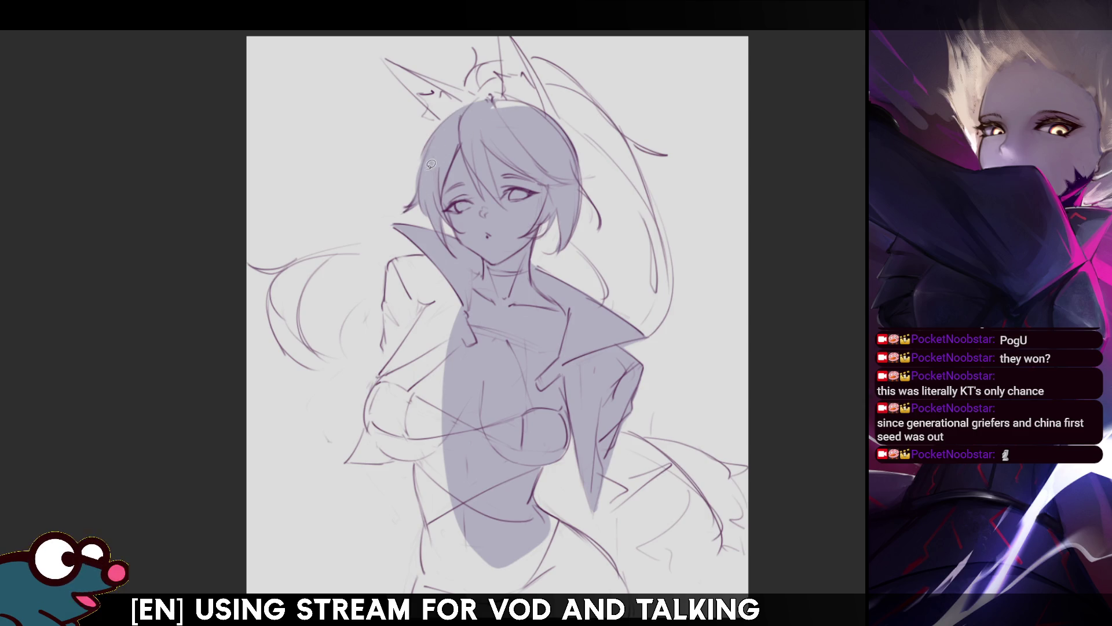
key("h")
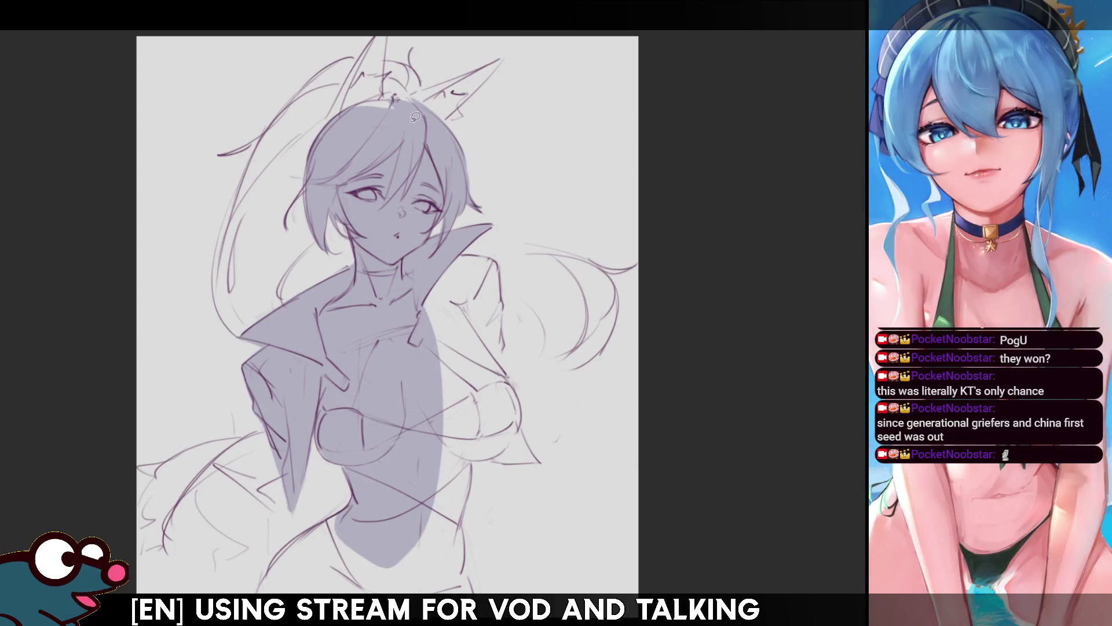
mouse_move(327, 129)
left_mouse_down()
mouse_move(378, 31)
mouse_move(384, 125)
mouse_move(509, 55)
mouse_move(408, 100)
mouse_move(418, 63)
mouse_move(363, 54)
mouse_move(318, 75)
mouse_move(271, 223)
mouse_move(278, 232)
mouse_move(327, 223)
mouse_move(287, 278)
mouse_move(279, 325)
mouse_move(249, 338)
mouse_move(227, 324)
mouse_move(219, 294)
mouse_move(232, 215)
left_mouse_up()
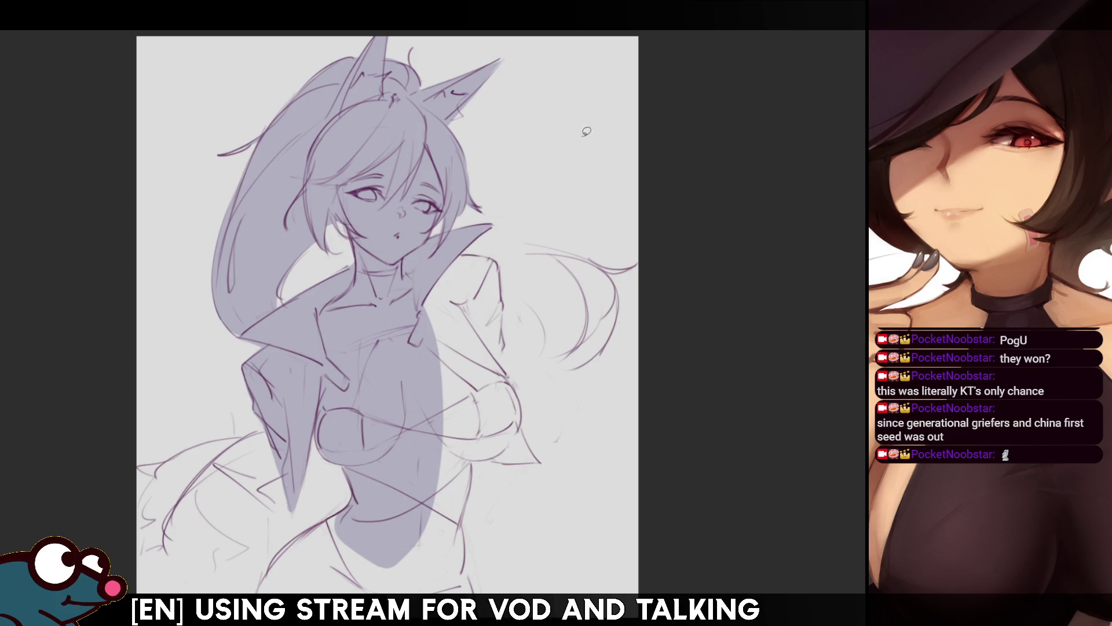
- Extend the grey over the jacket shoulder and down its side in the mirrored view
key("m")
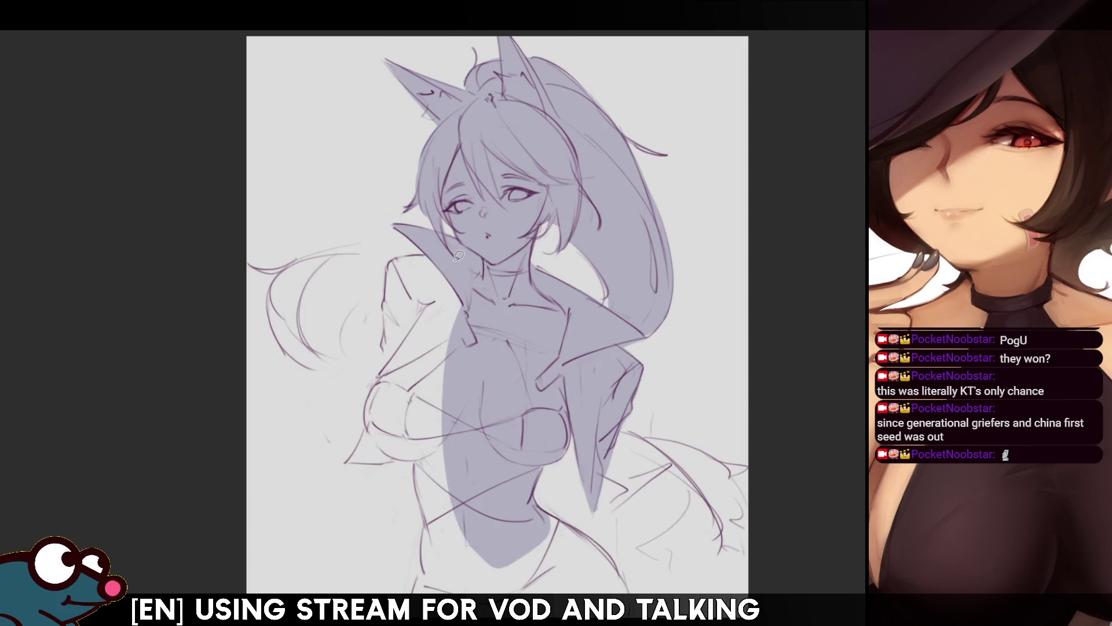
mouse_move(446, 256)
left_mouse_down()
mouse_move(387, 277)
mouse_move(387, 351)
mouse_move(412, 387)
mouse_move(463, 403)
left_mouse_up()
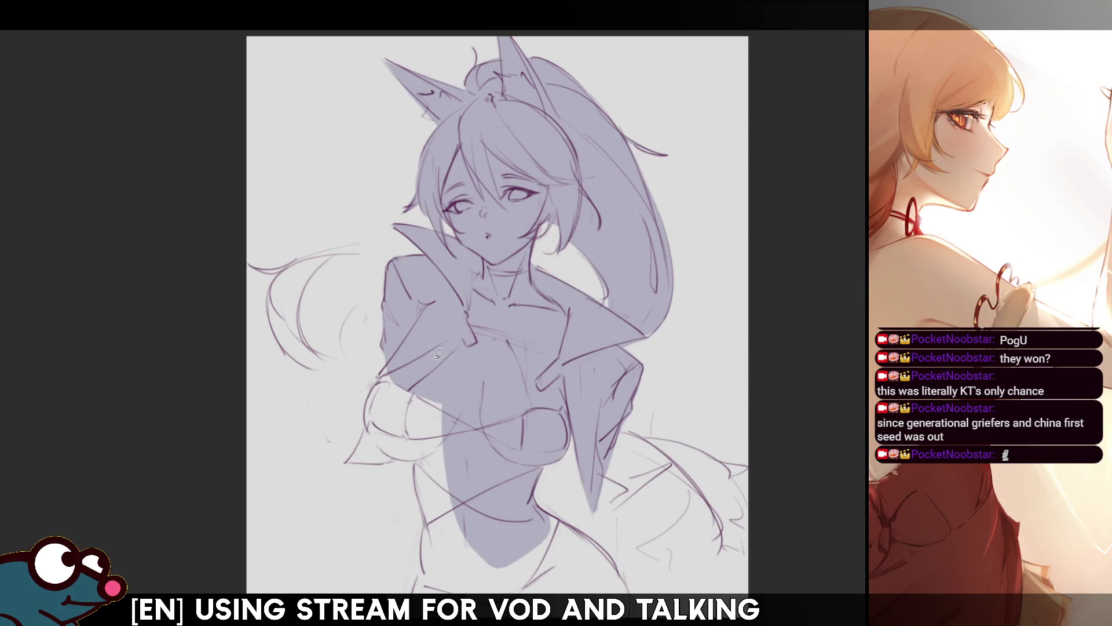
mouse_move(394, 355)
left_mouse_down()
mouse_move(355, 462)
mouse_move(452, 446)
mouse_move(394, 364)
left_mouse_up()
- Pan down and sketch the line down the side of the body to the hip
key("h")
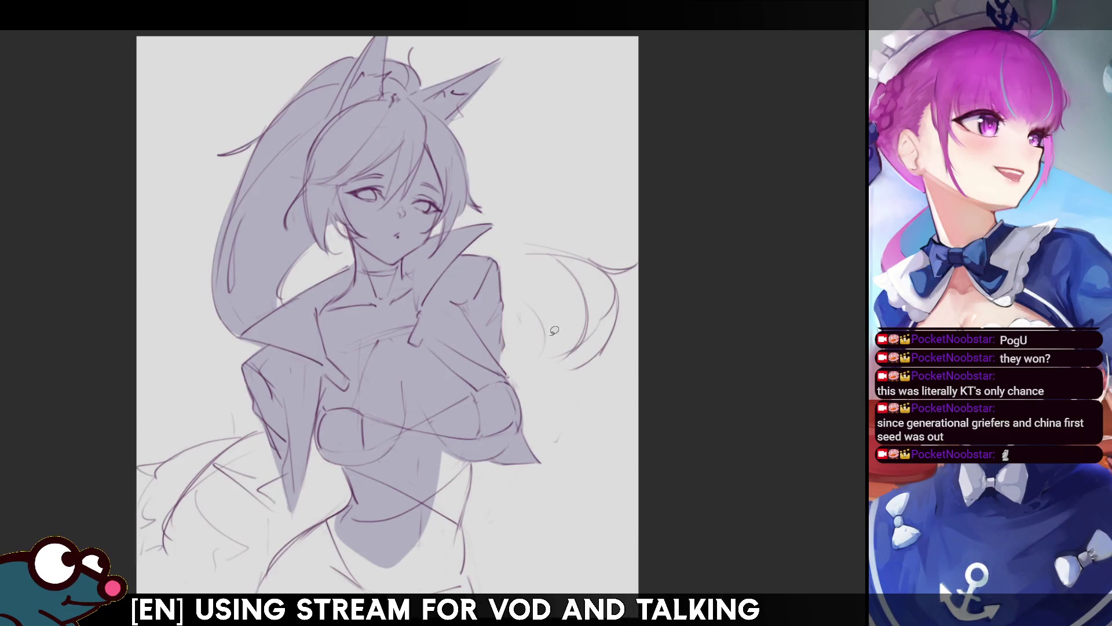
scroll(398, 313, "down", 3)
mouse_move(492, 365)
left_mouse_down()
mouse_move(486, 498)
mouse_move(397, 484)
left_mouse_up()
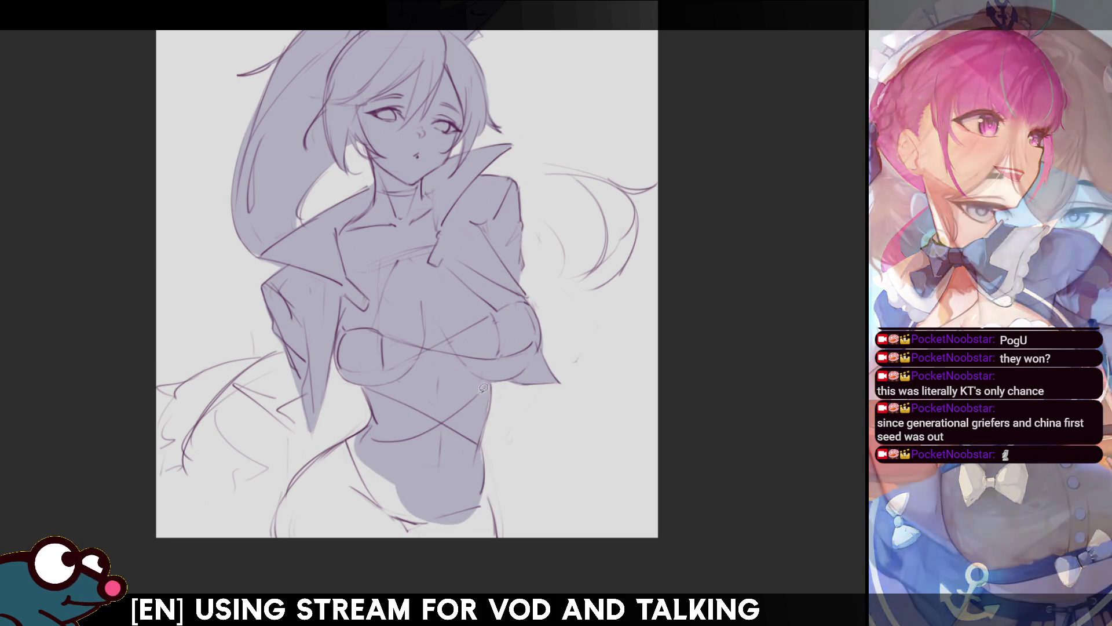
mouse_move(491, 371)
left_mouse_down()
mouse_move(461, 452)
mouse_move(472, 458)
mouse_move(472, 435)
left_mouse_up()
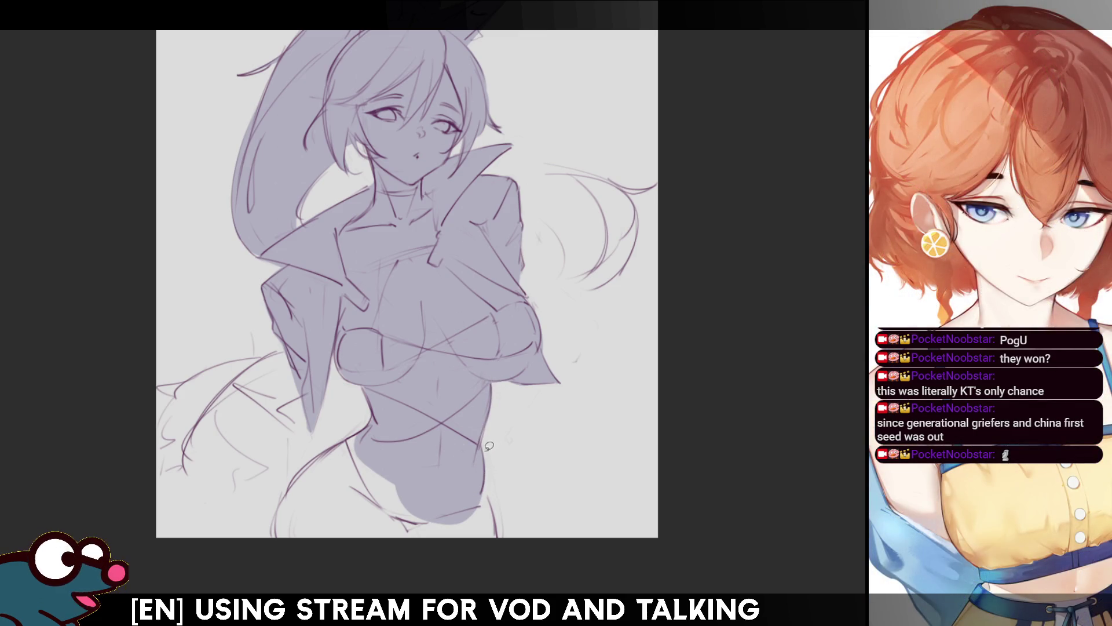
- Lasso-fill the hips, lower body and left waist grey, reshape the lower jacket edge, and mirror to check
mouse_move(372, 421)
left_mouse_down()
mouse_move(301, 466)
mouse_move(303, 566)
mouse_move(428, 576)
left_mouse_up()
mouse_move(440, 498)
left_mouse_down()
mouse_move(432, 561)
mouse_move(495, 545)
mouse_move(497, 509)
mouse_move(458, 466)
left_mouse_up()
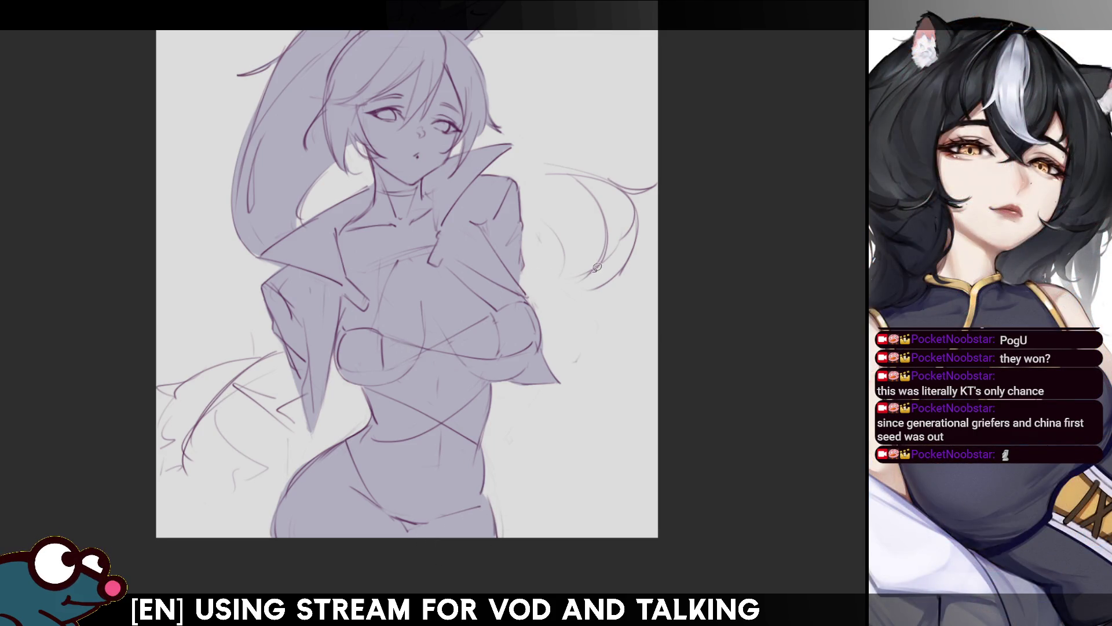
mouse_move(339, 351)
left_mouse_down()
mouse_move(360, 444)
mouse_move(339, 353)
left_mouse_up()
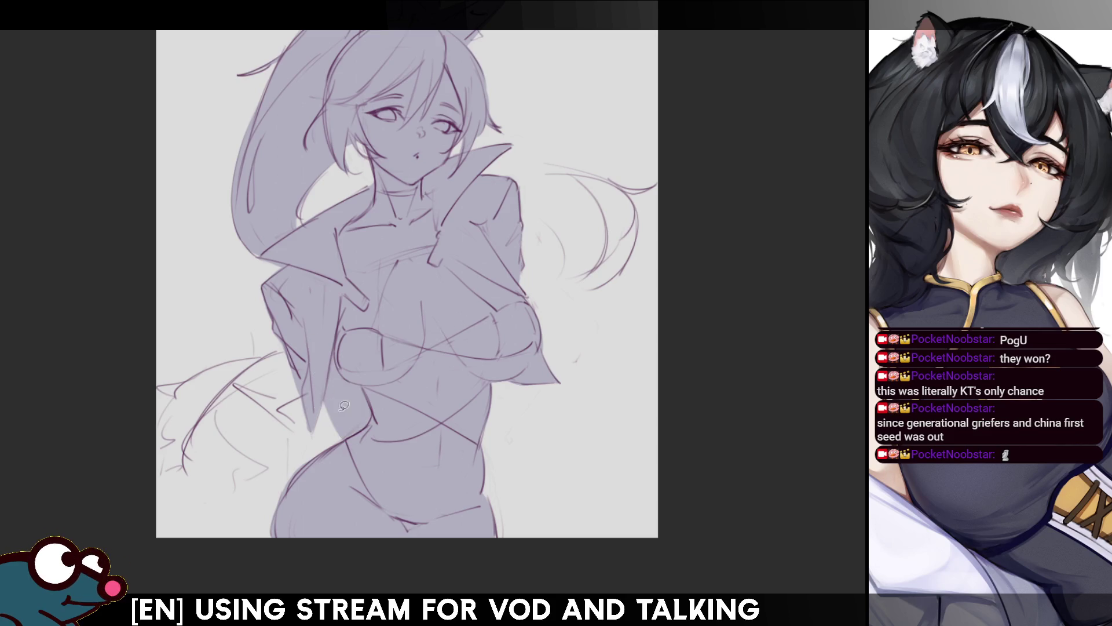
left_click_drag(341, 399, 324, 435)
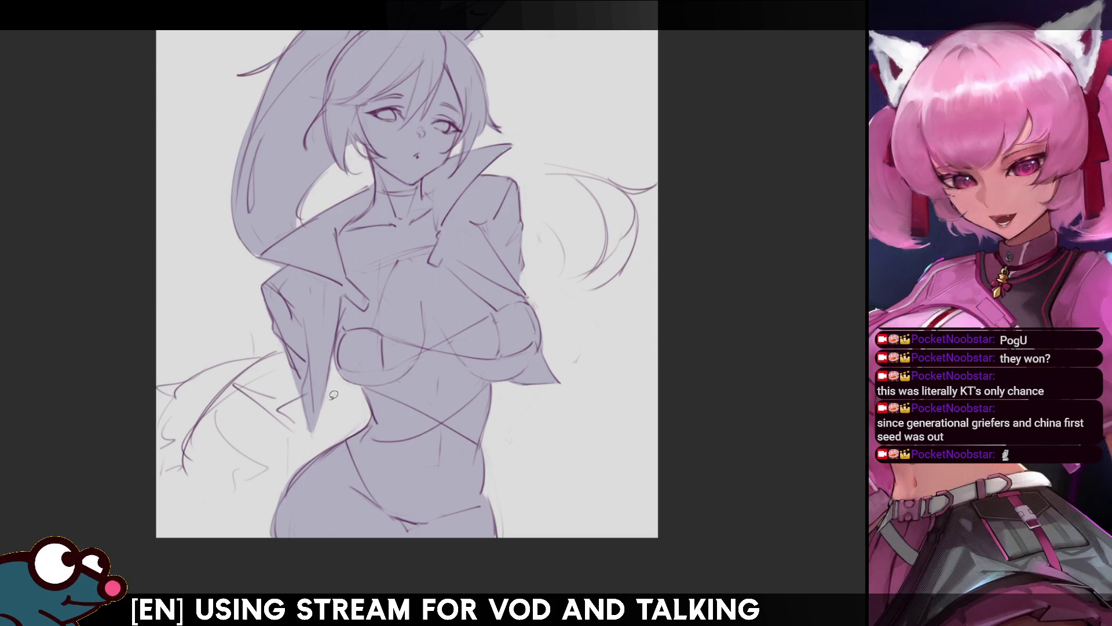
mouse_move(318, 373)
left_mouse_down()
mouse_move(325, 434)
mouse_move(307, 371)
left_mouse_up()
left_click_drag(320, 418, 307, 444)
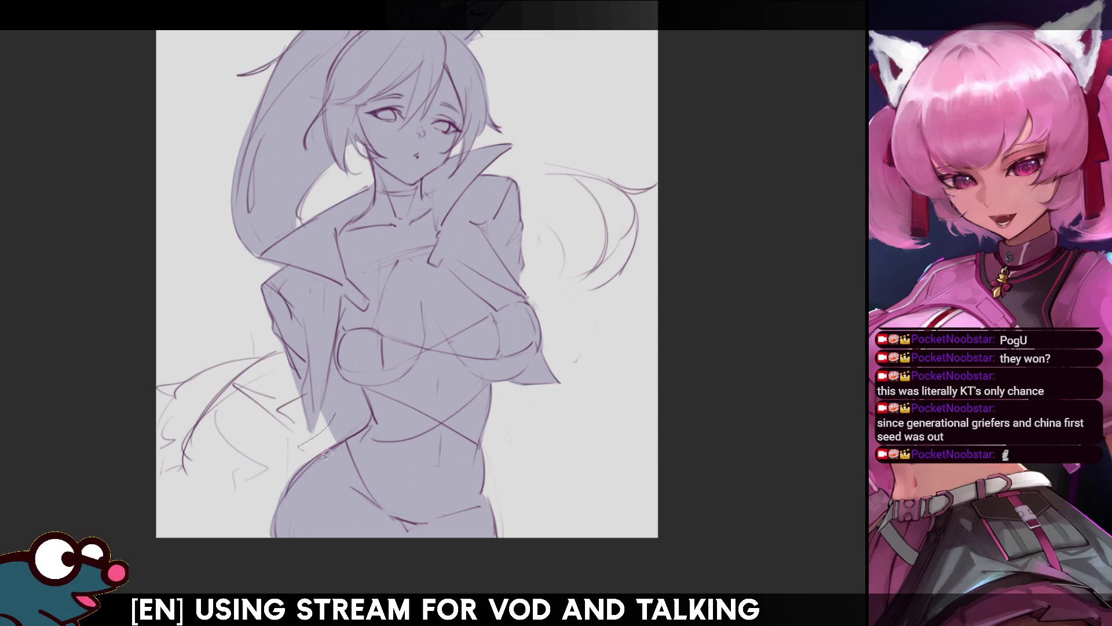
key("h")
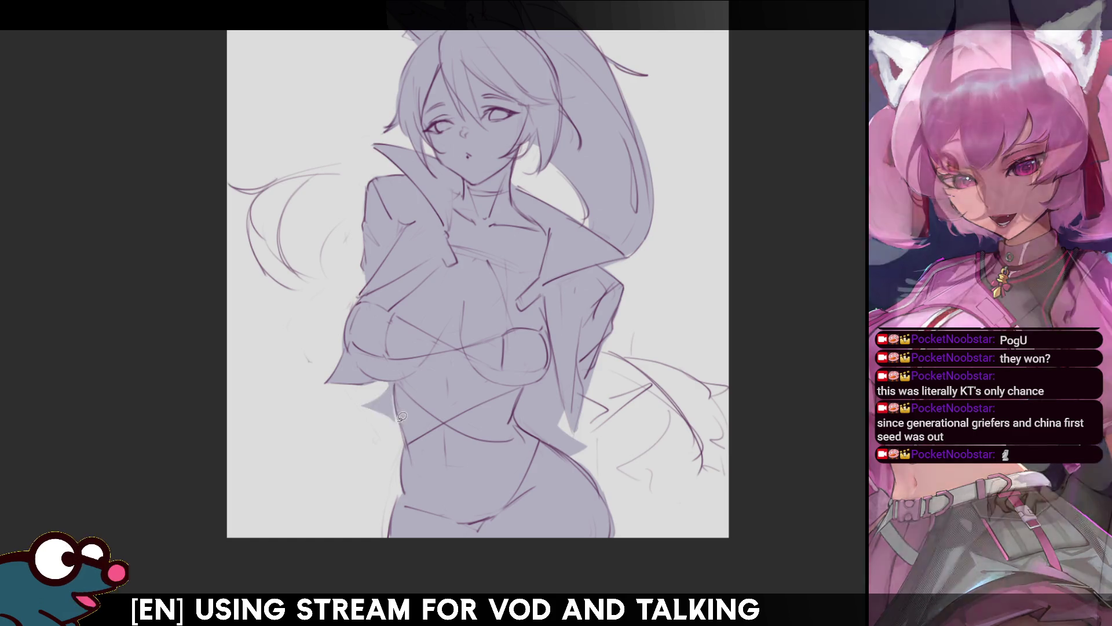
key("h")
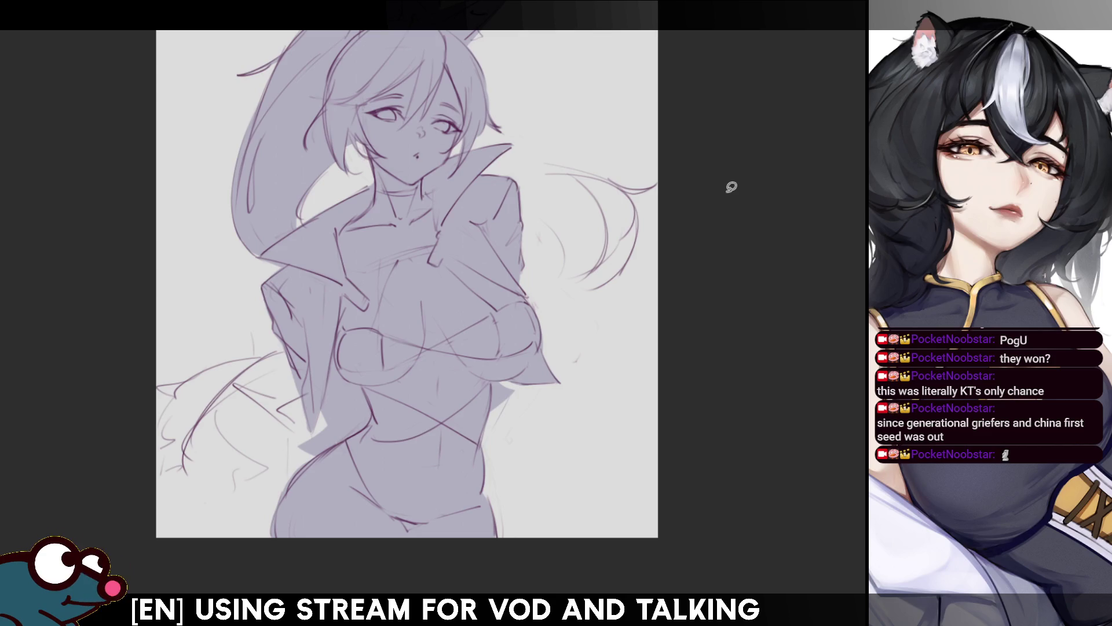
left_click_drag(732, 186, 749, 238)
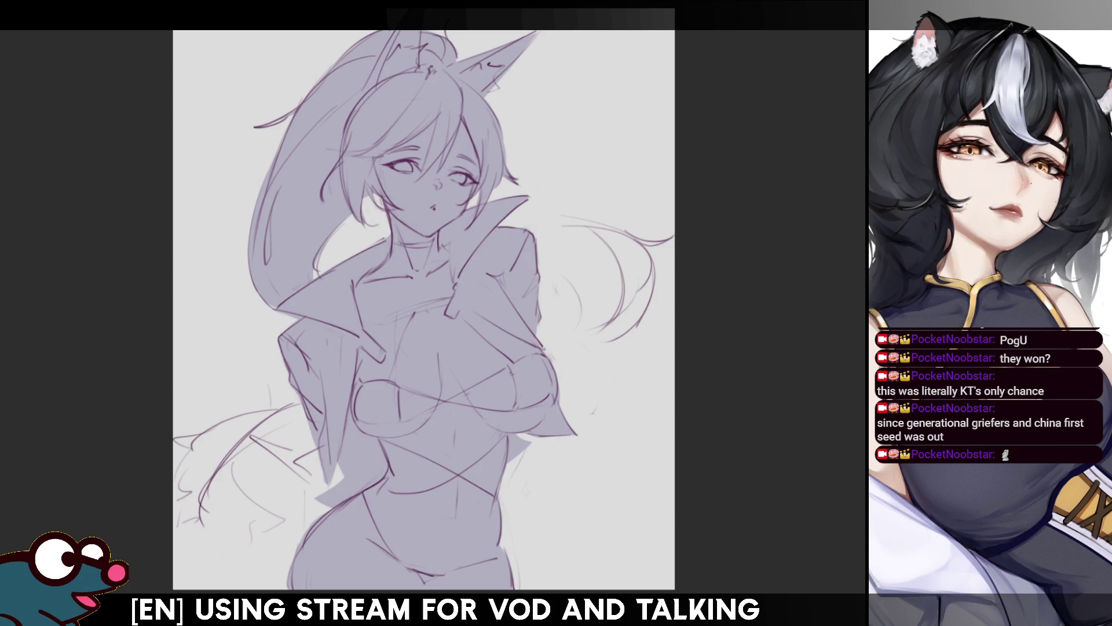
left_click_drag(749, 239, 745, 274)
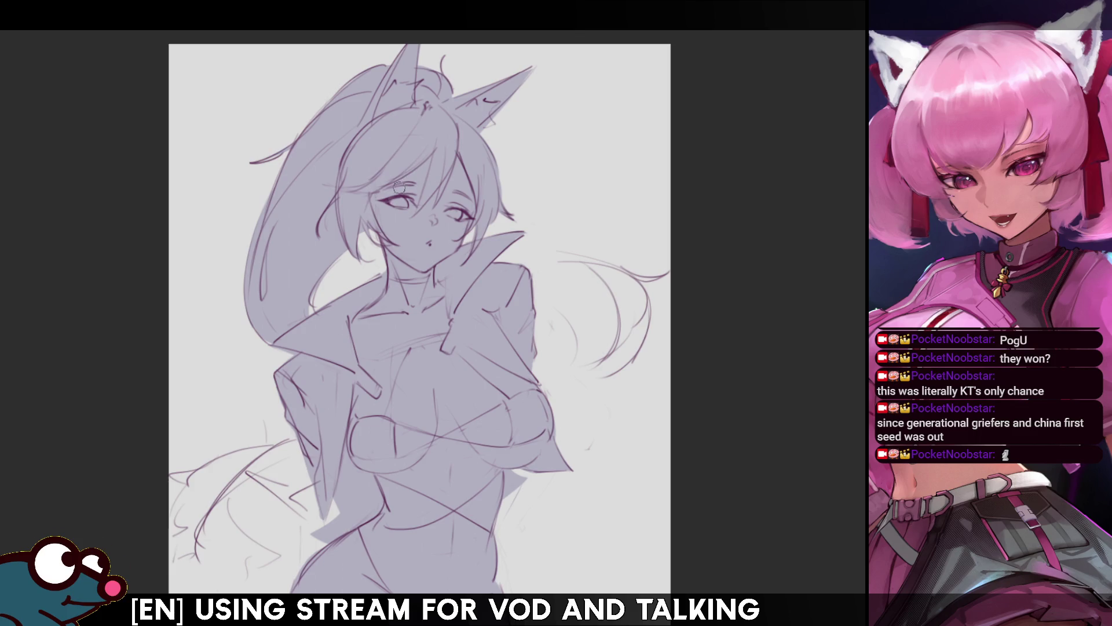
key("bracketright")
key("bracketright")
key("bracketright")
left_click(420, 188)
key("ctrl+z")
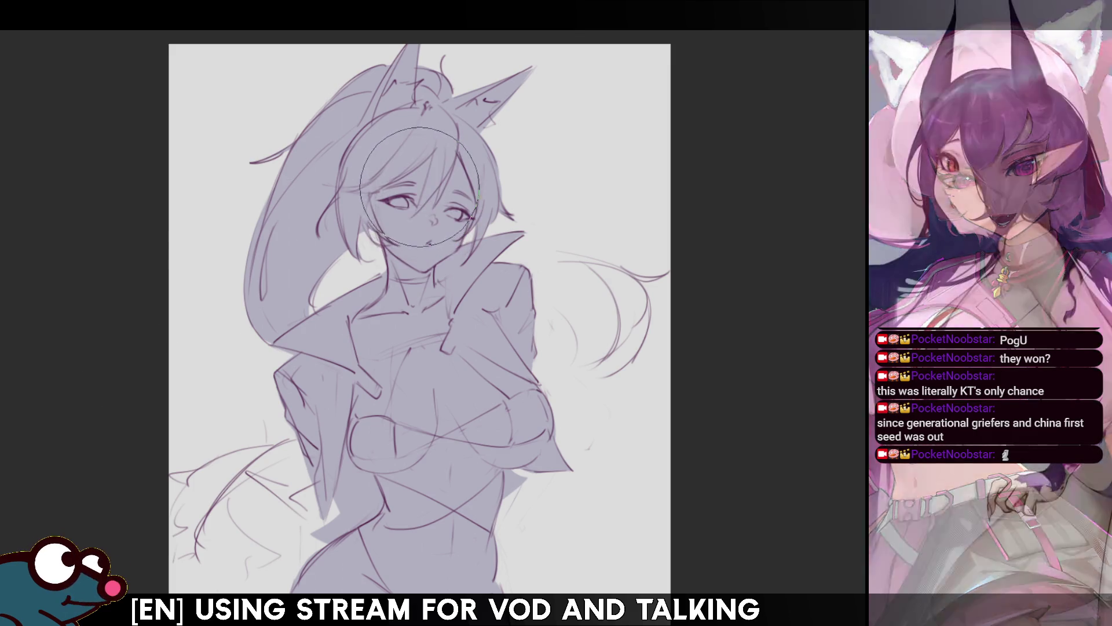
key("bracketleft")
key("bracketleft")
mouse_move(409, 185)
left_mouse_down()
mouse_move(399, 203)
mouse_move(417, 234)
mouse_move(436, 183)
mouse_move(440, 223)
mouse_move(384, 333)
mouse_move(390, 412)
mouse_move(380, 429)
mouse_move(426, 564)
mouse_move(376, 571)
mouse_move(363, 557)
mouse_move(414, 559)
mouse_move(480, 585)
mouse_move(438, 399)
mouse_move(426, 287)
left_mouse_up()
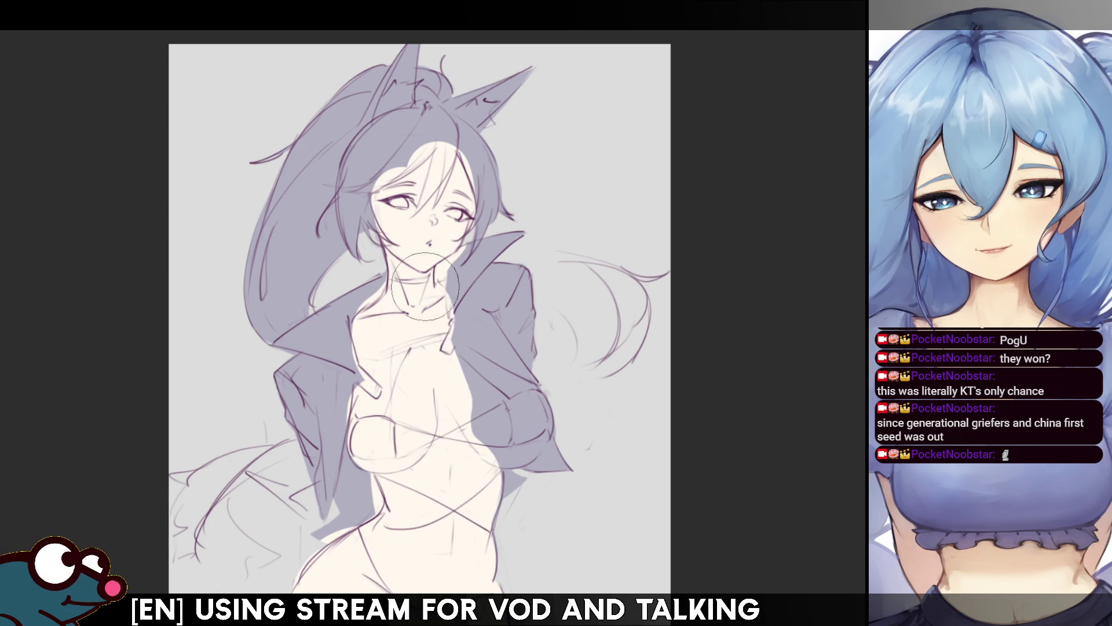
key("m")
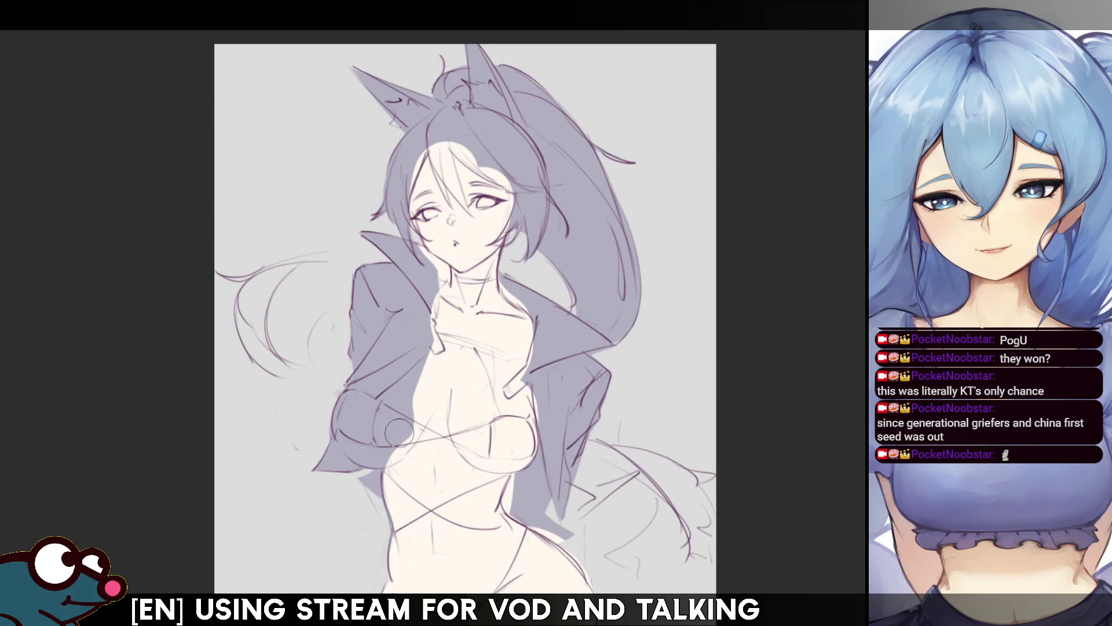
- Paint skin tone over the breast and reddish-brown onto the jacket's left shoulder
mouse_move(442, 380)
left_mouse_down()
mouse_move(370, 408)
mouse_move(366, 428)
left_mouse_up()
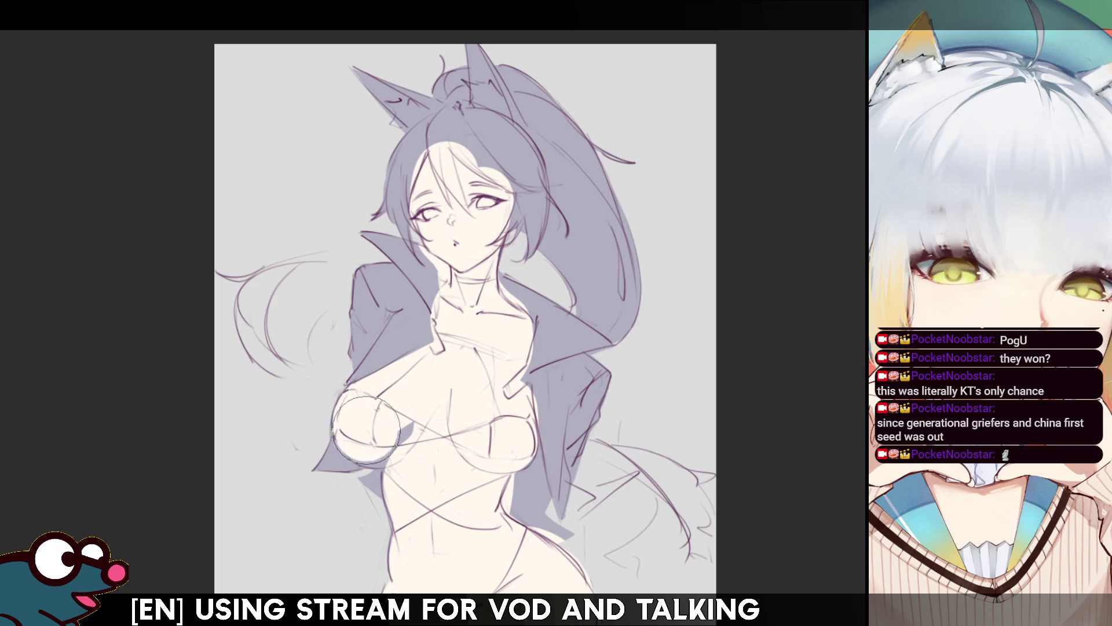
key("m")
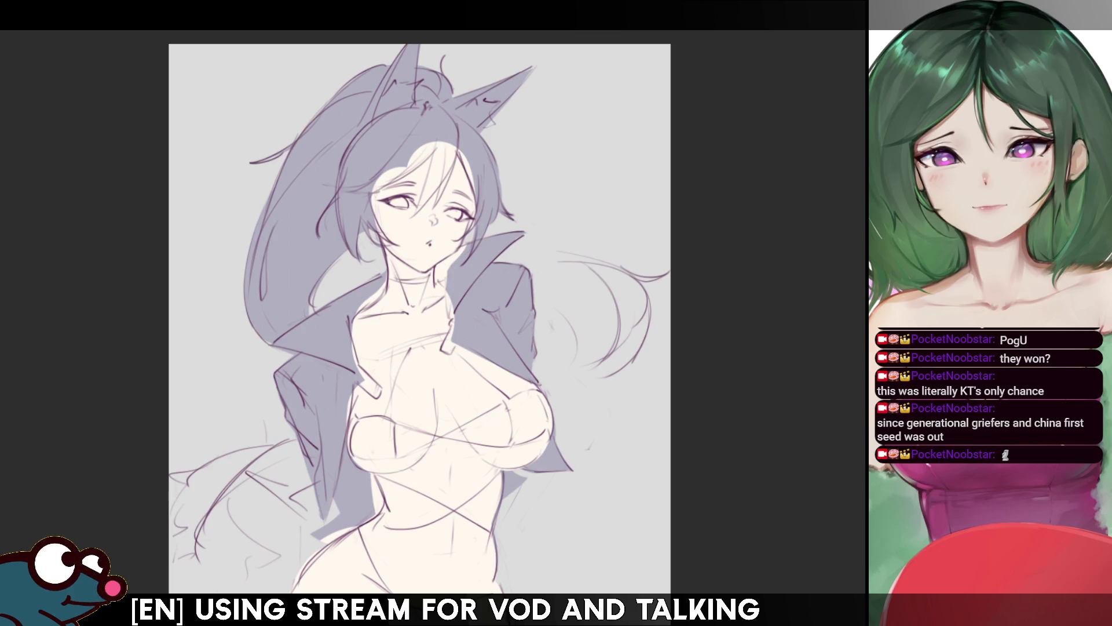
mouse_move(307, 361)
left_mouse_down()
mouse_move(374, 269)
mouse_move(313, 379)
mouse_move(278, 388)
mouse_move(327, 519)
mouse_move(330, 354)
mouse_move(333, 407)
mouse_move(354, 333)
left_mouse_up()
key("h")
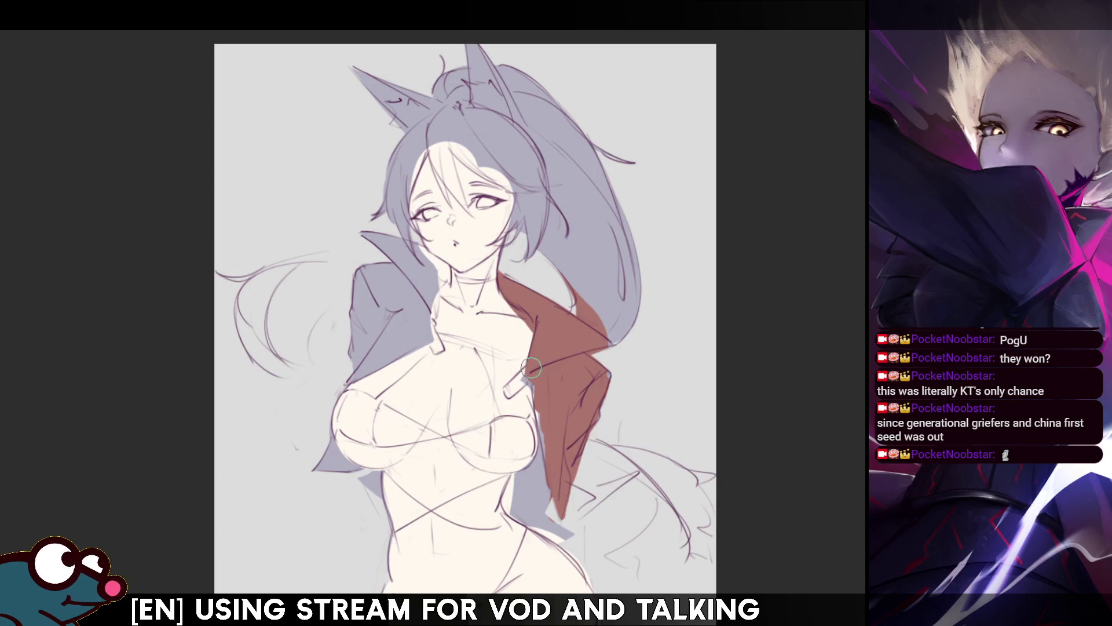
- Brush reddish-brown along the lapel and the jacket's upper and lower edges, resizing the brush
left_click_drag(528, 370, 519, 381)
left_click_drag(547, 369, 557, 476)
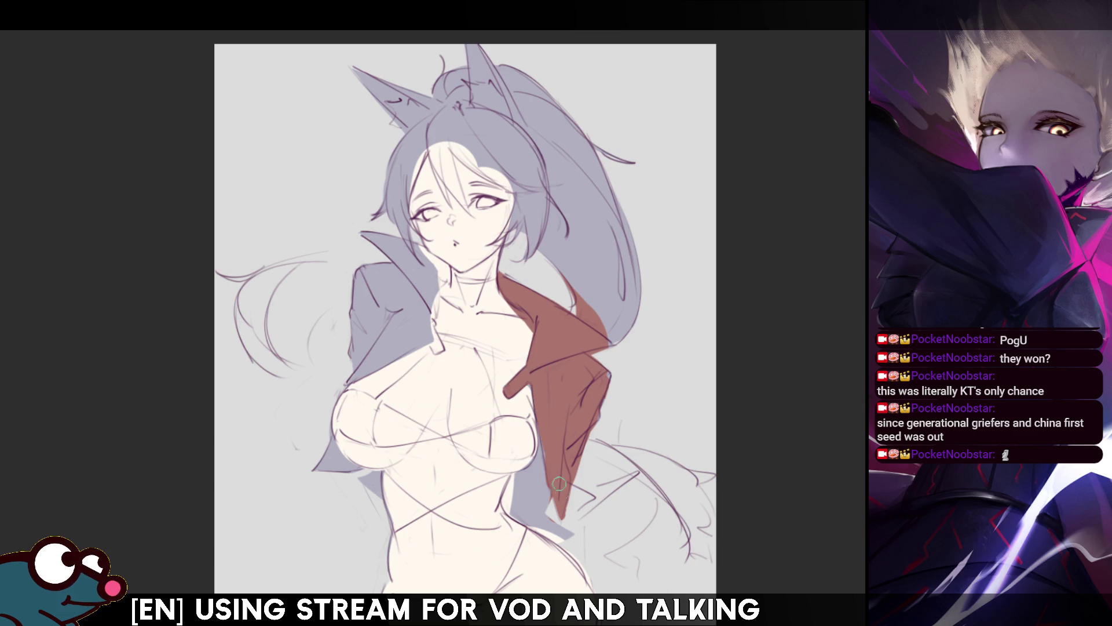
key("bracketright")
key("bracketright")
key("bracketright")
left_click_drag(579, 426, 615, 366)
key("bracketleft")
key("bracketleft")
key("bracketleft")
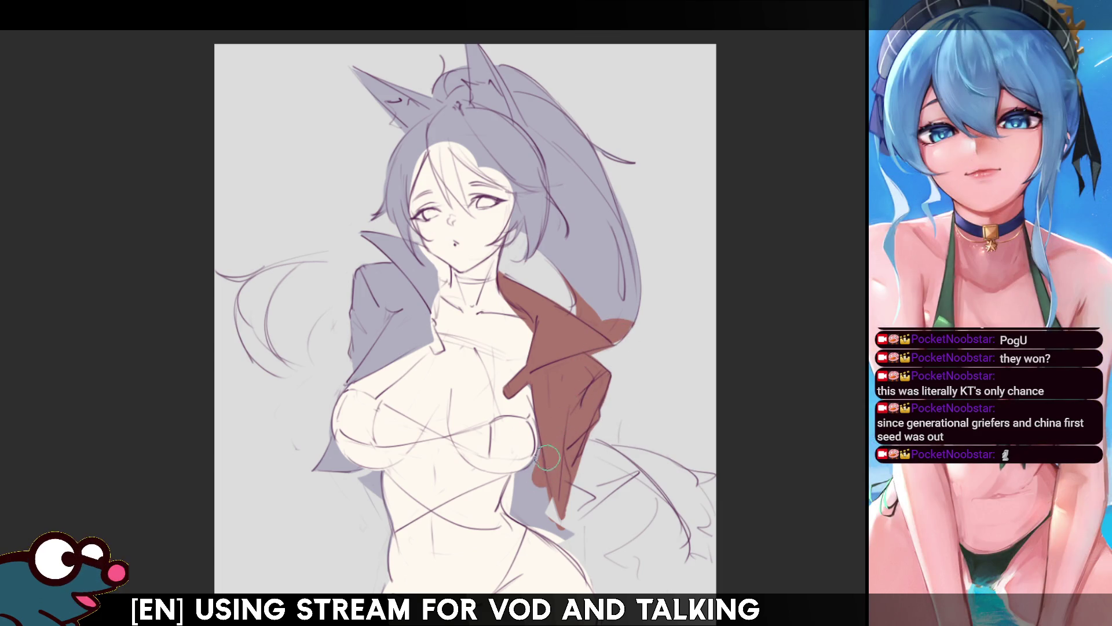
left_click_drag(547, 457, 524, 494)
left_click_drag(547, 451, 524, 485)
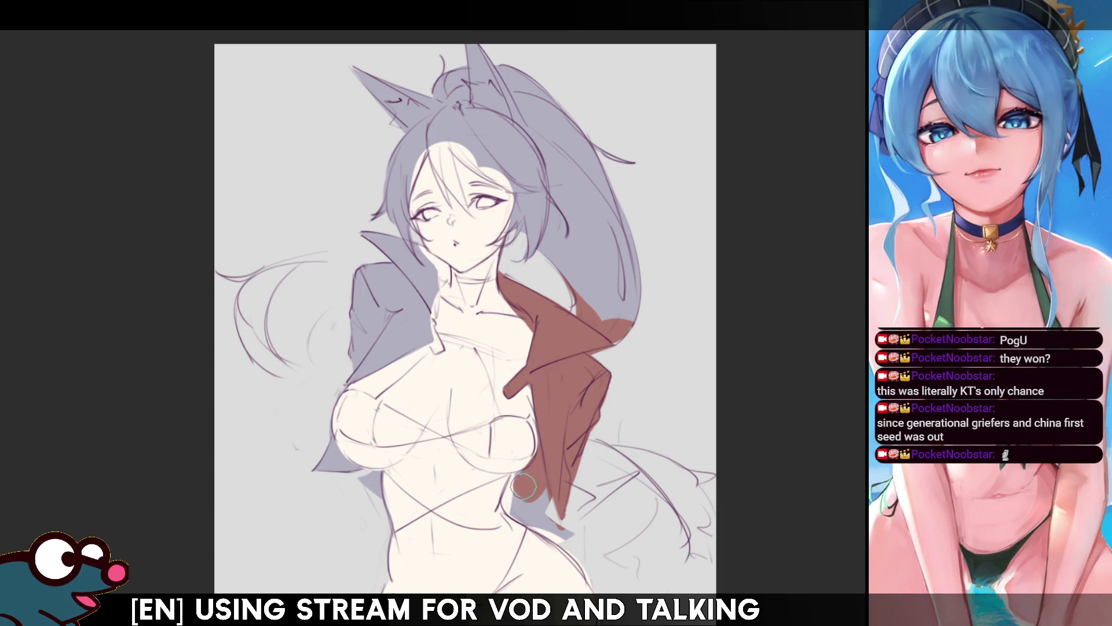
mouse_move(549, 447)
left_mouse_down()
mouse_move(514, 497)
mouse_move(570, 539)
left_mouse_up()
key("h")
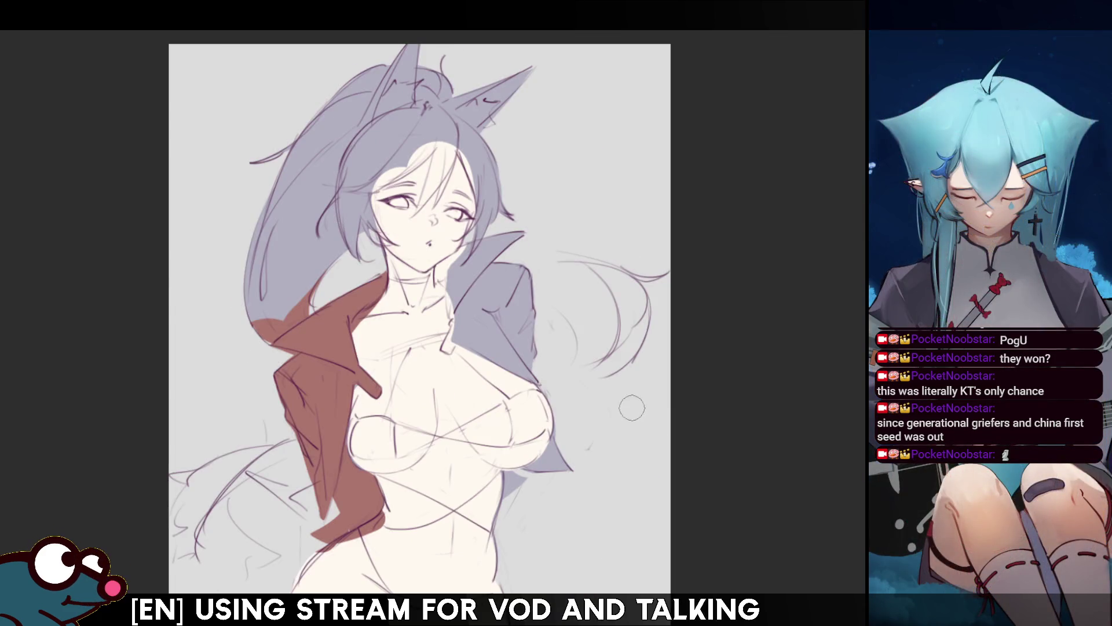
- Cover the remaining lower grey area, the collar and the jacket beside the chest in reddish-brown
mouse_move(522, 509)
left_mouse_down()
mouse_move(513, 472)
mouse_move(562, 455)
mouse_move(538, 471)
mouse_move(565, 440)
mouse_move(530, 478)
left_mouse_up()
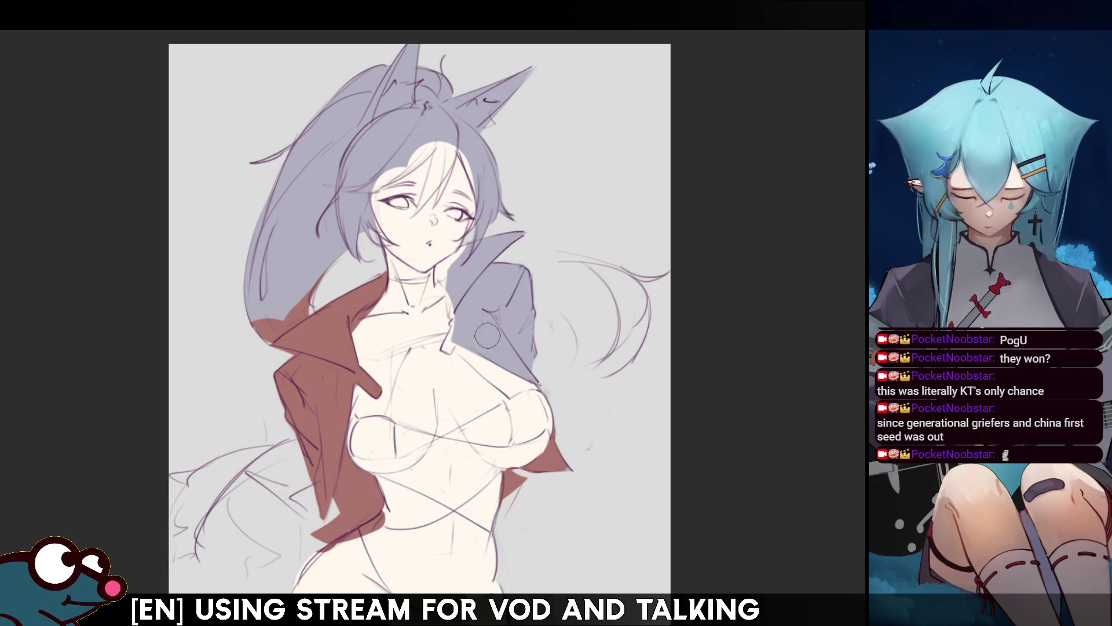
left_click_drag(463, 284, 449, 277)
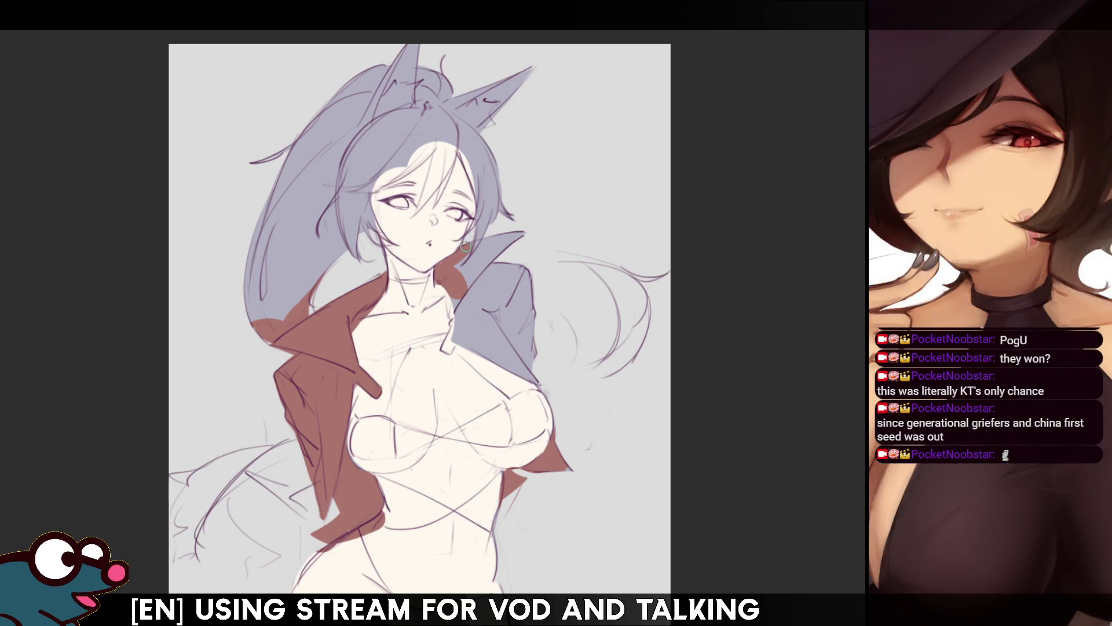
mouse_move(482, 272)
left_mouse_down()
mouse_move(475, 281)
mouse_move(515, 238)
mouse_move(485, 277)
mouse_move(522, 301)
mouse_move(524, 347)
mouse_move(484, 311)
mouse_move(494, 289)
mouse_move(481, 307)
mouse_move(463, 277)
mouse_move(480, 295)
mouse_move(456, 330)
left_mouse_up()
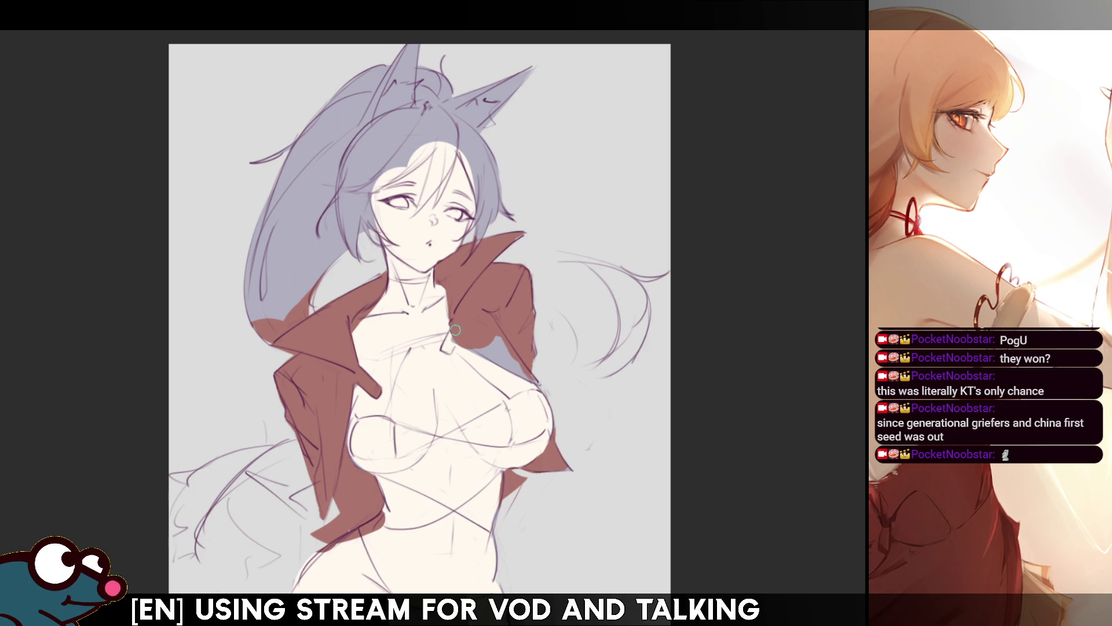
left_click_drag(473, 341, 547, 382)
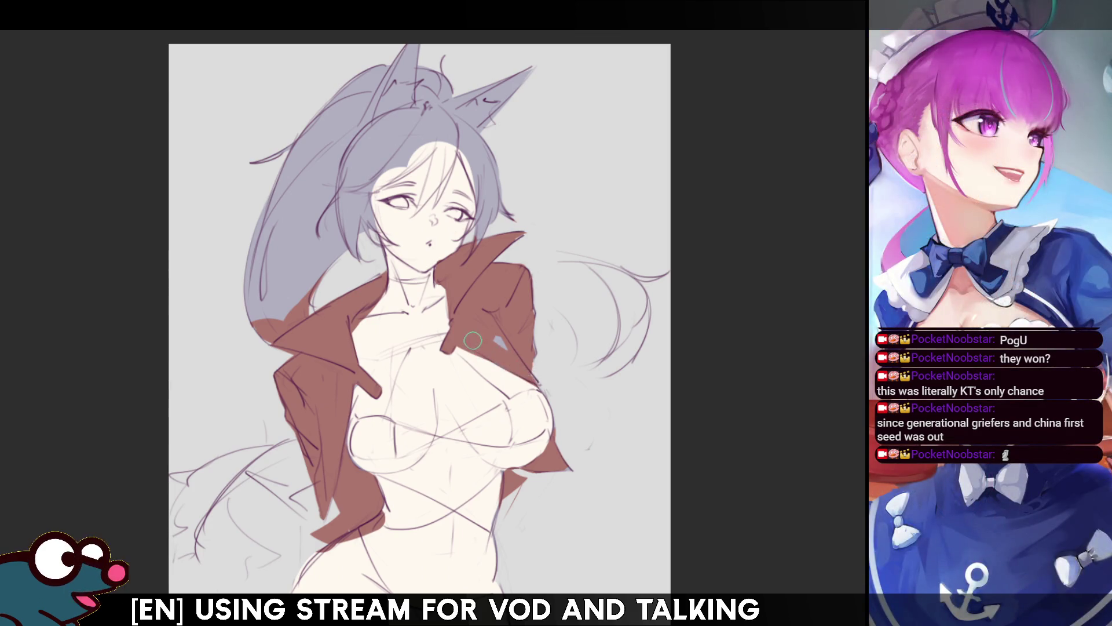
left_click_drag(512, 350, 501, 338)
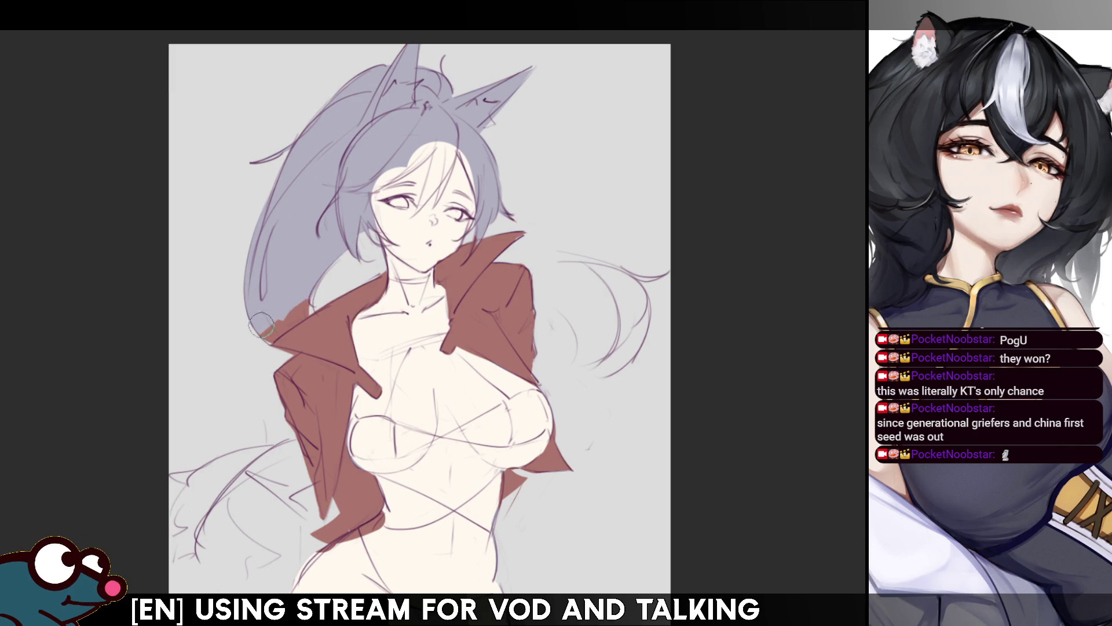
left_click_drag(262, 323, 307, 304)
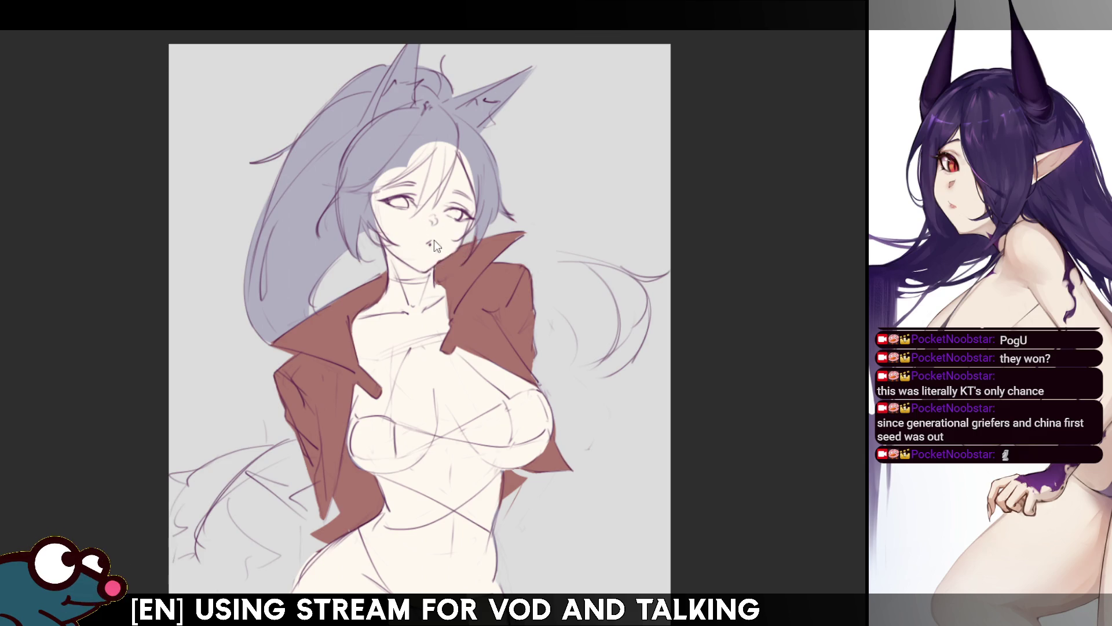
key("bracketright")
key("bracketright")
key("bracketleft")
key("bracketleft")
key("bracketleft")
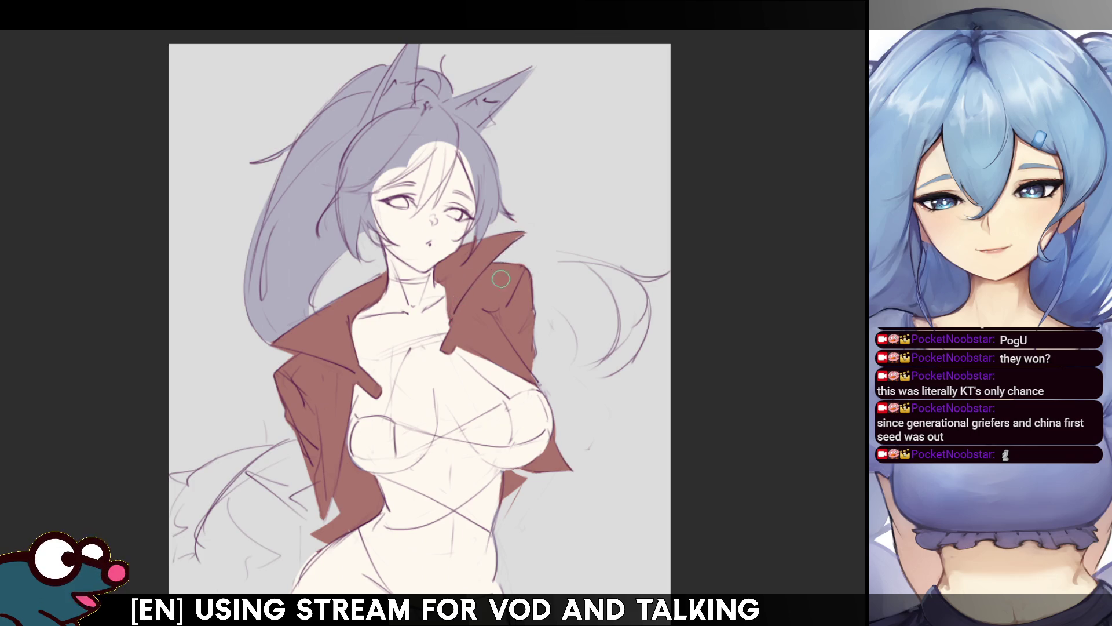
mouse_move(500, 276)
left_mouse_down()
mouse_move(493, 316)
mouse_move(512, 230)
mouse_move(493, 278)
left_mouse_up()
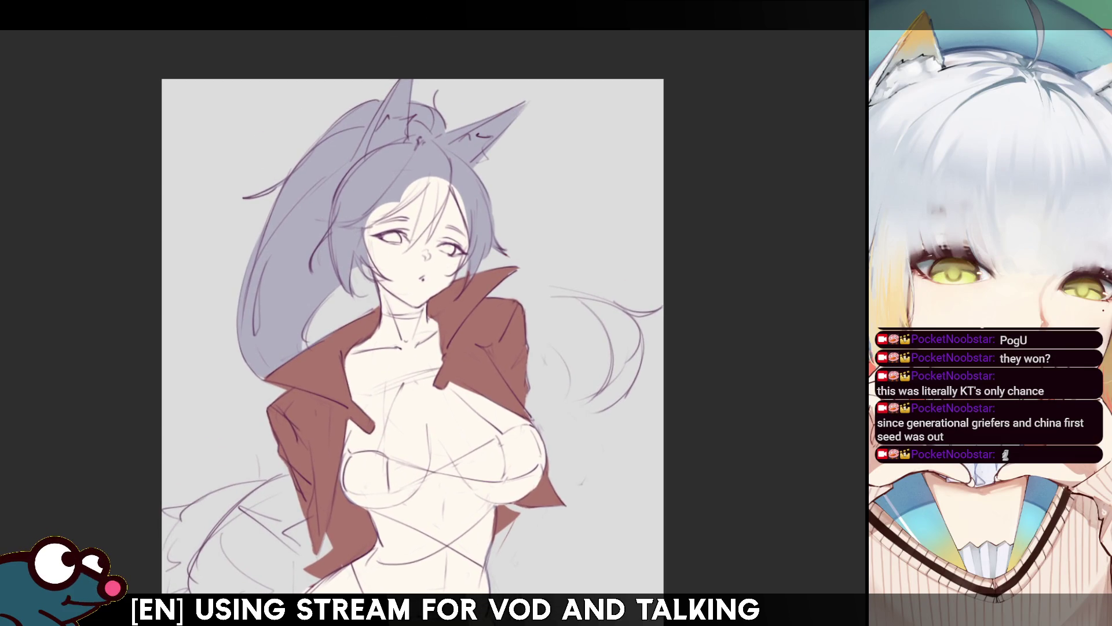
left_click_drag(832, 83, 838, 120)
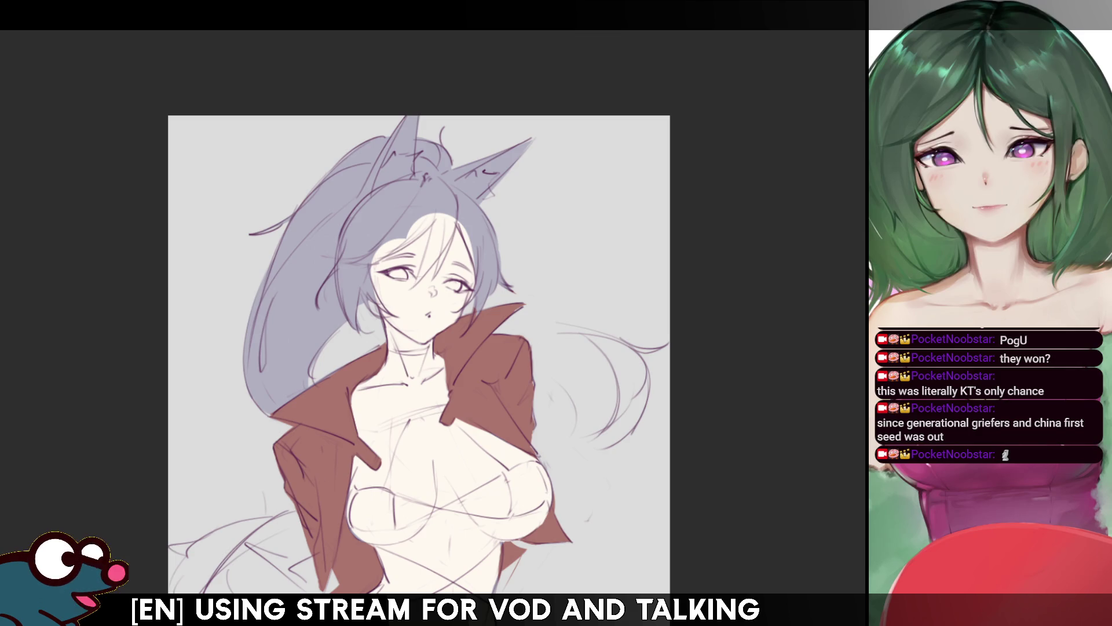
- Paint warm brown over the head, hairline and forehead strands, redoing the first large stroke
mouse_move(278, 249)
left_mouse_down()
mouse_move(417, 127)
mouse_move(324, 221)
left_mouse_up()
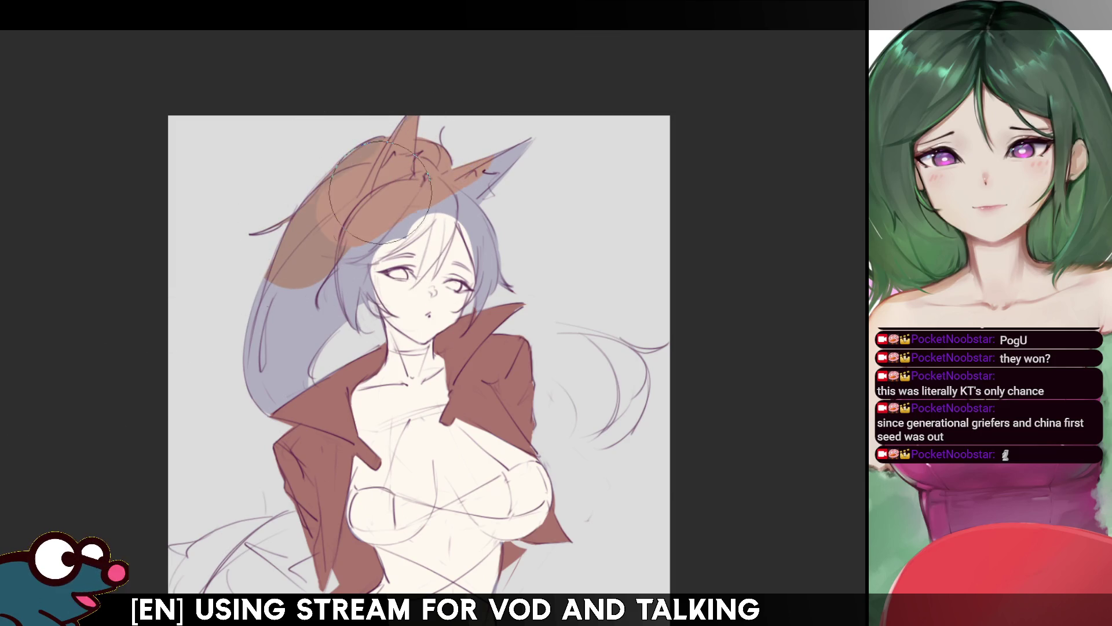
key("ctrl+z")
left_click(342, 230)
left_click_drag(333, 236, 371, 232)
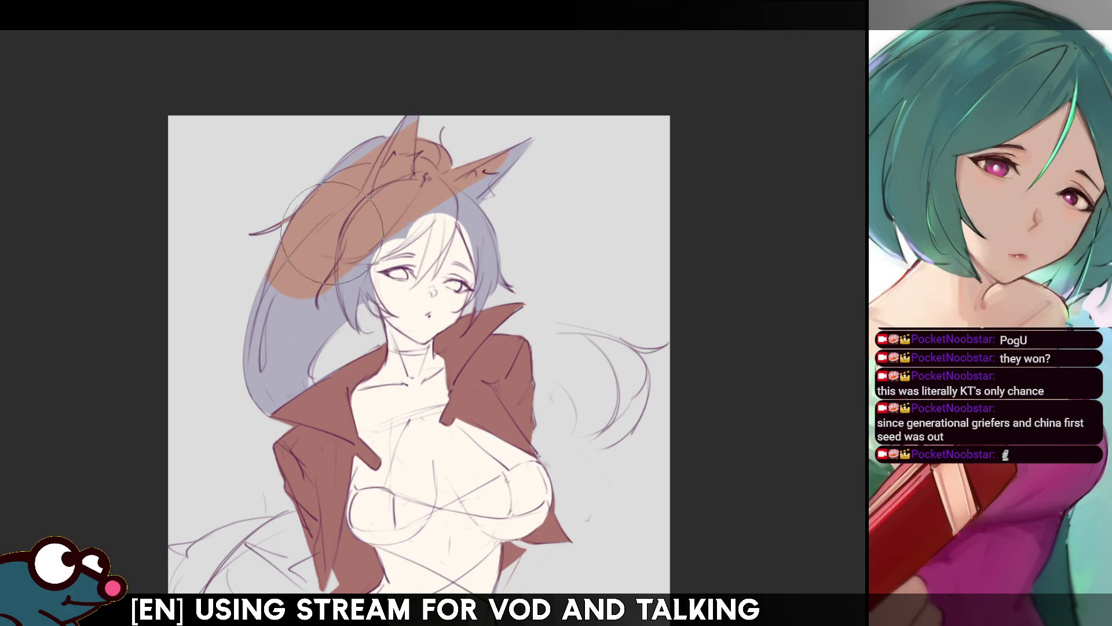
mouse_move(347, 310)
left_mouse_down()
mouse_move(351, 242)
mouse_move(359, 278)
mouse_move(359, 239)
mouse_move(389, 220)
left_mouse_up()
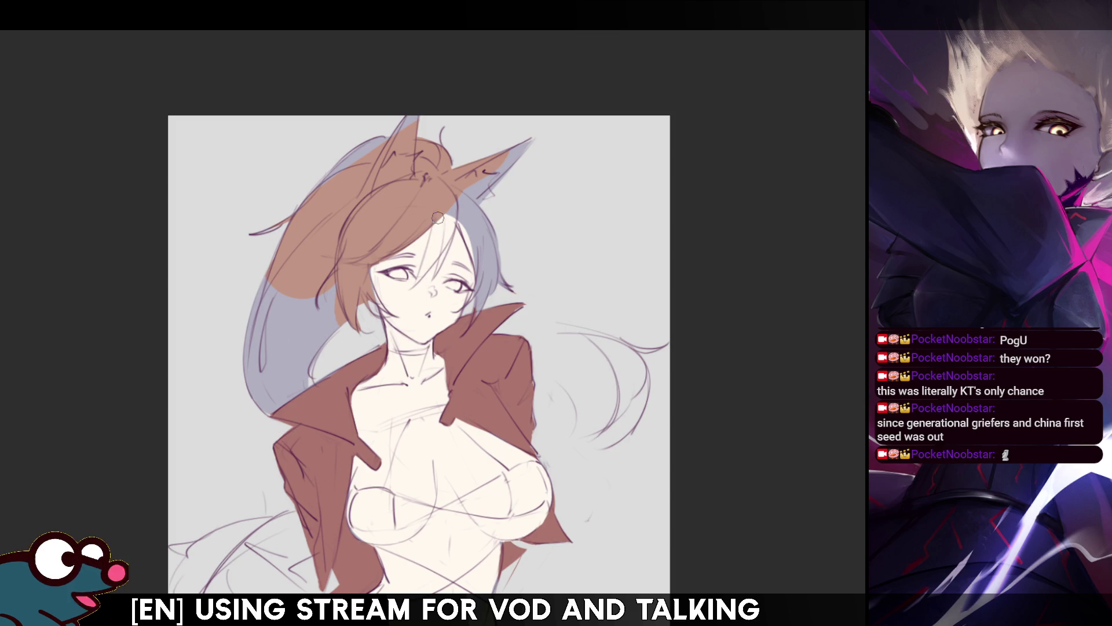
left_click_drag(439, 220, 421, 273)
left_click_drag(442, 217, 425, 276)
mouse_move(454, 218)
left_mouse_down()
mouse_move(436, 262)
mouse_move(457, 196)
mouse_move(383, 283)
left_mouse_up()
- Colour the hair beside the face, both inner ears and the upper ponytail brown in the mirrored view
key("m")
mouse_move(417, 198)
left_mouse_down()
mouse_move(392, 243)
mouse_move(394, 281)
left_mouse_up()
left_click_drag(429, 220, 399, 289)
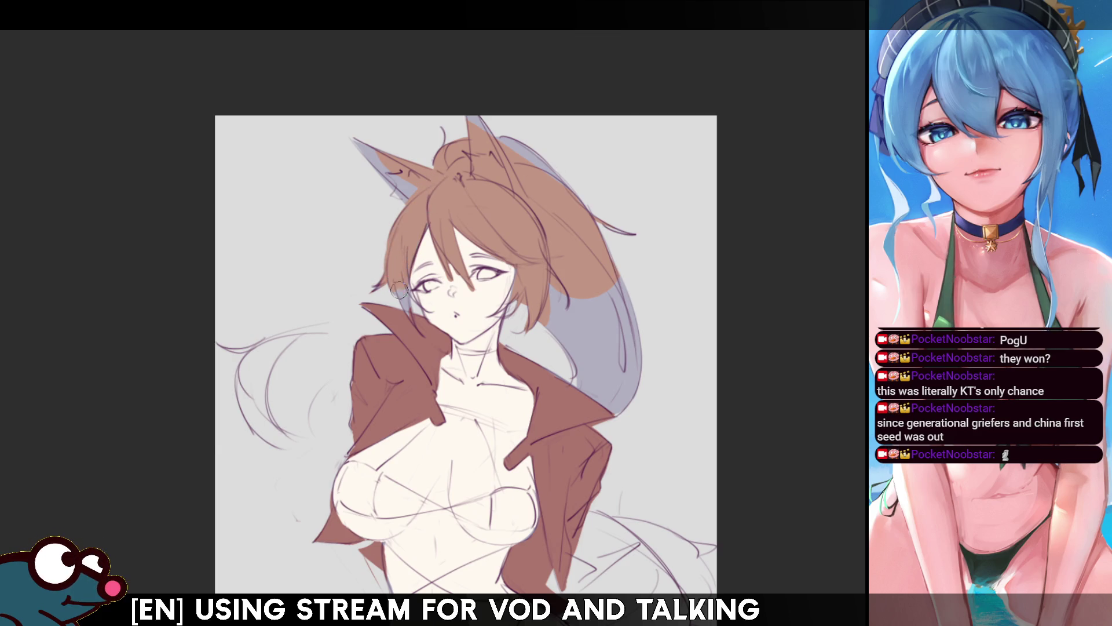
mouse_move(411, 173)
left_mouse_down()
mouse_move(372, 119)
mouse_move(385, 180)
left_mouse_up()
mouse_move(510, 164)
left_mouse_down()
mouse_move(490, 124)
mouse_move(553, 197)
mouse_move(591, 267)
mouse_move(579, 325)
mouse_move(603, 371)
mouse_move(626, 371)
mouse_move(635, 386)
left_mouse_up()
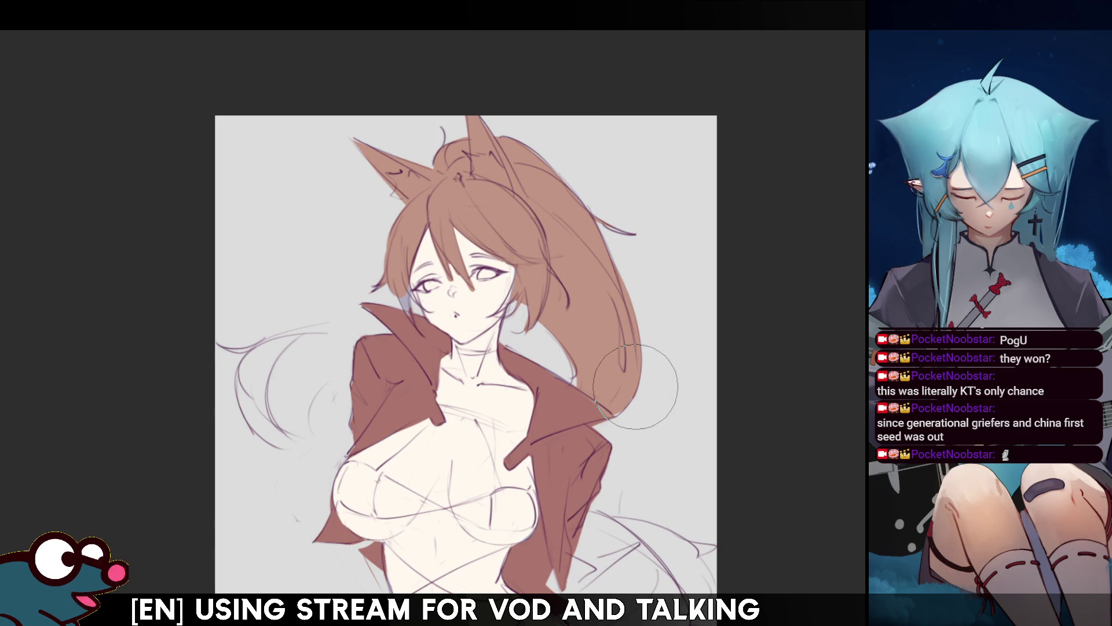
key("bracketleft")
key("bracketleft")
key("bracketleft")
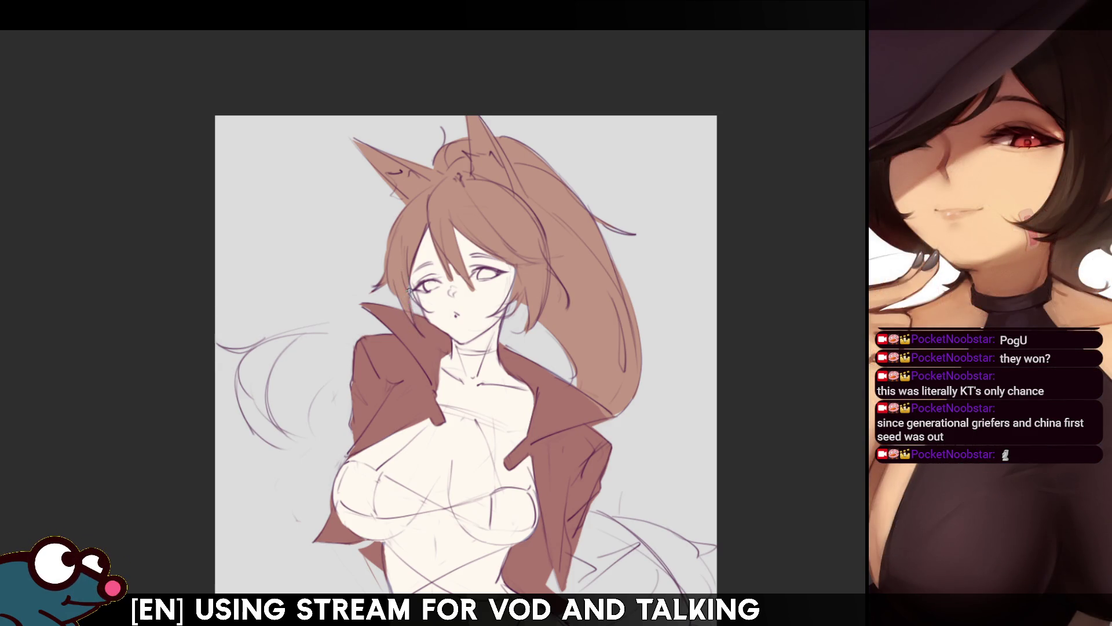
key("h")
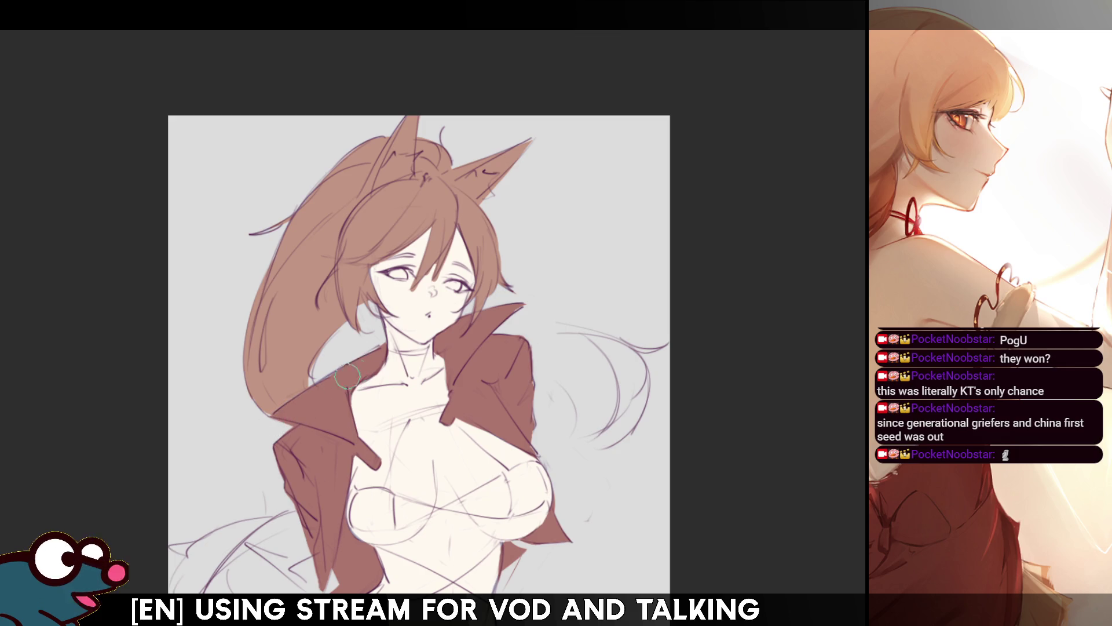
scroll(419, 348, "down", 2)
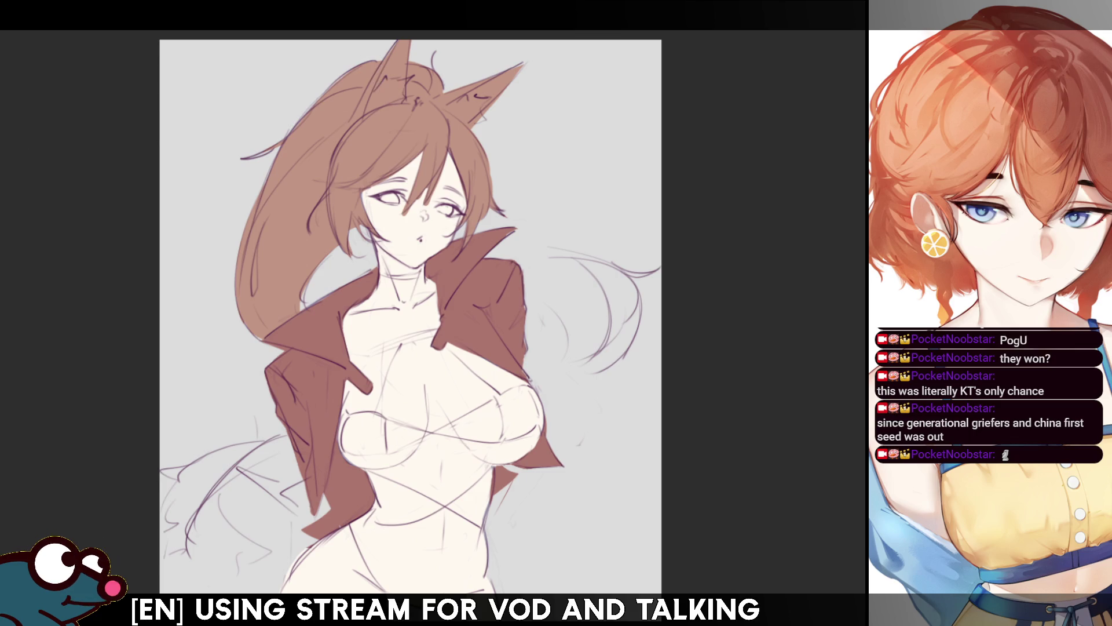
- Lasso around the top of the head and continue the outline along the jaw and collar
left_click_drag(412, 98, 351, 127)
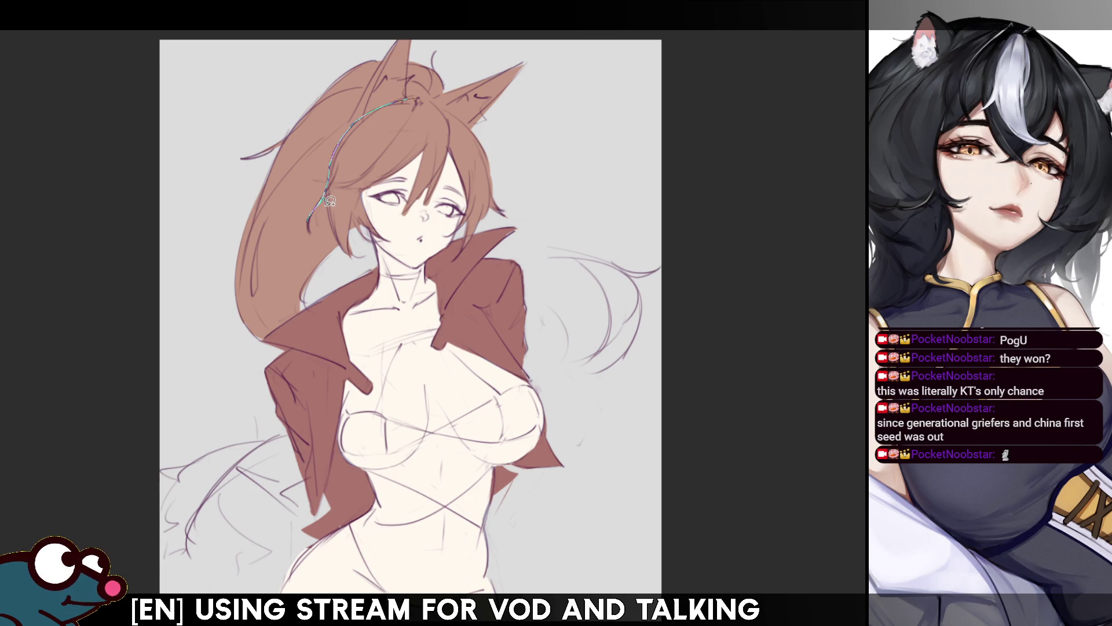
mouse_move(387, 268)
left_mouse_down()
mouse_move(441, 272)
mouse_move(512, 242)
left_mouse_up()
left_click_drag(511, 166, 438, 94)
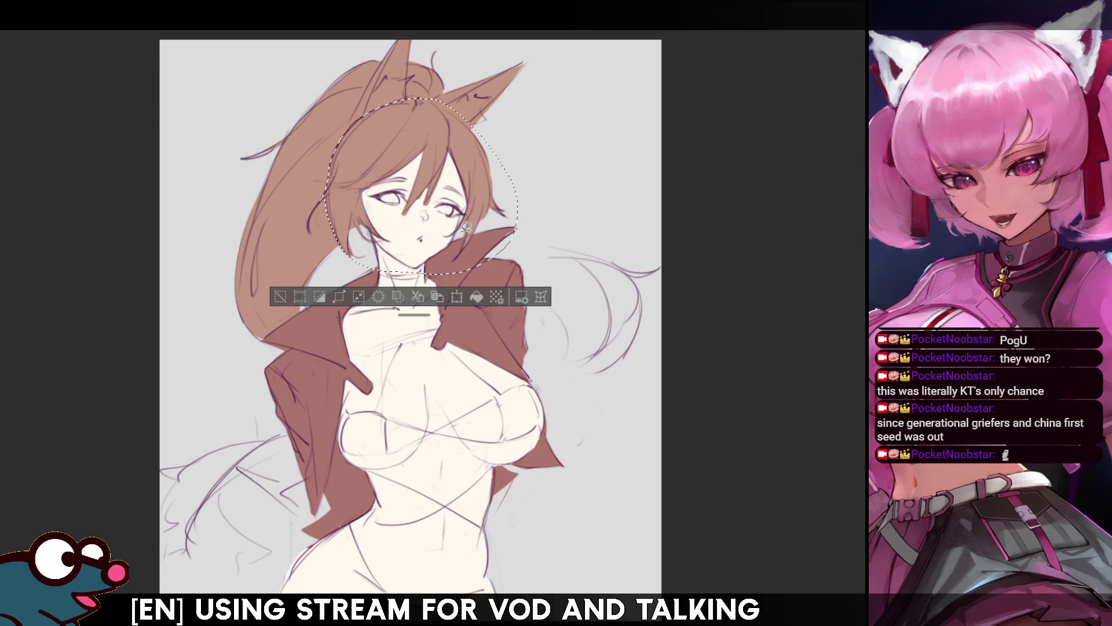
key("Delete")
key("ctrl+z")
key("ctrl+d")
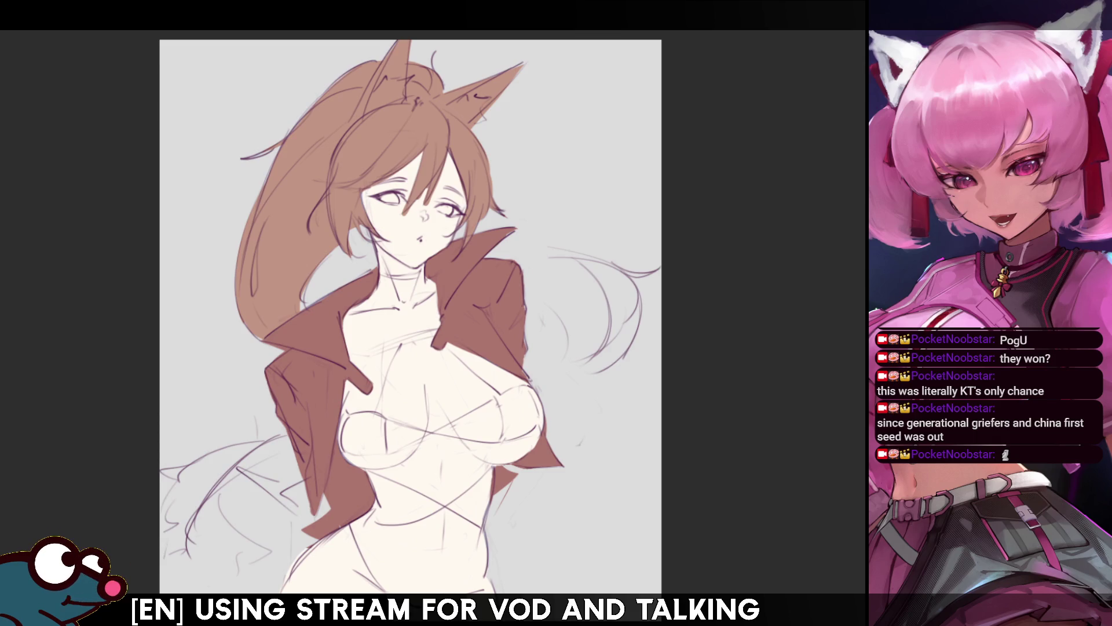
scroll(410, 313, "down", 1)
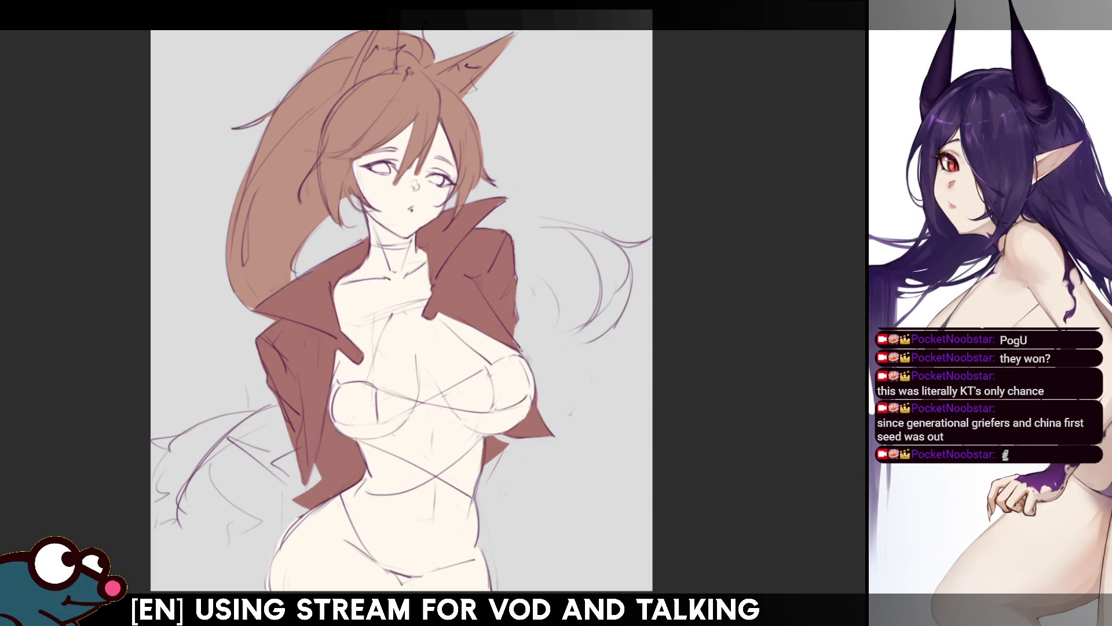
- Draw a dark neck-choker line, fill the selected bodysuit with brown, and deselect with Ctrl+D
scroll(414, 295, "down", 3)
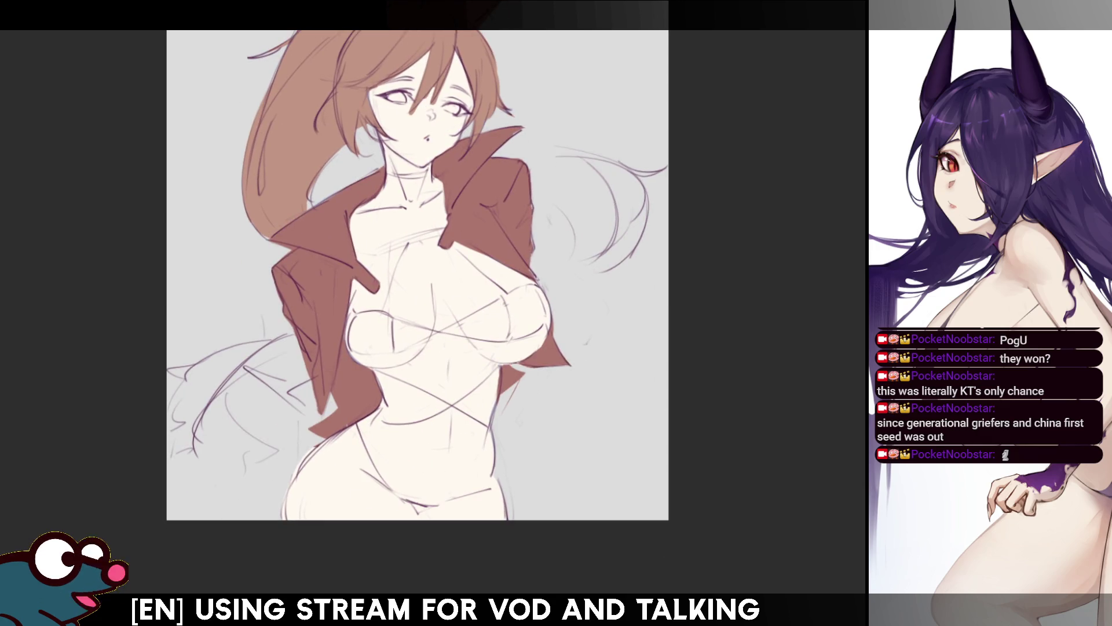
left_click_drag(417, 275, 396, 303)
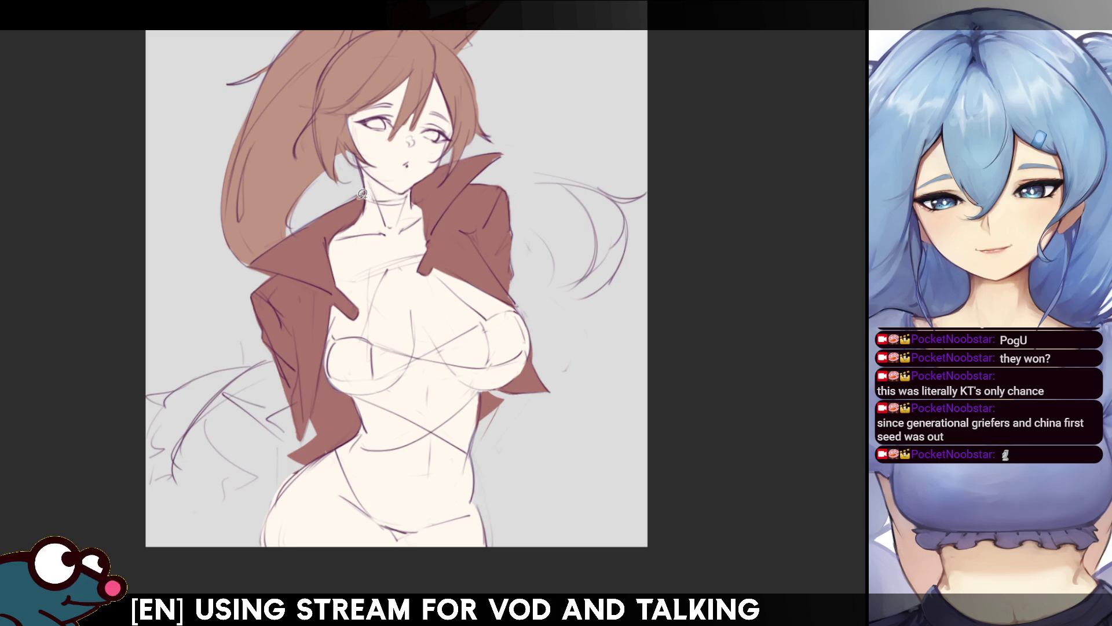
mouse_move(363, 199)
left_mouse_down()
mouse_move(421, 194)
mouse_move(499, 237)
mouse_move(557, 347)
mouse_move(505, 550)
mouse_move(281, 586)
mouse_move(241, 566)
mouse_move(331, 557)
mouse_move(243, 499)
mouse_move(316, 289)
mouse_move(317, 252)
left_mouse_up()
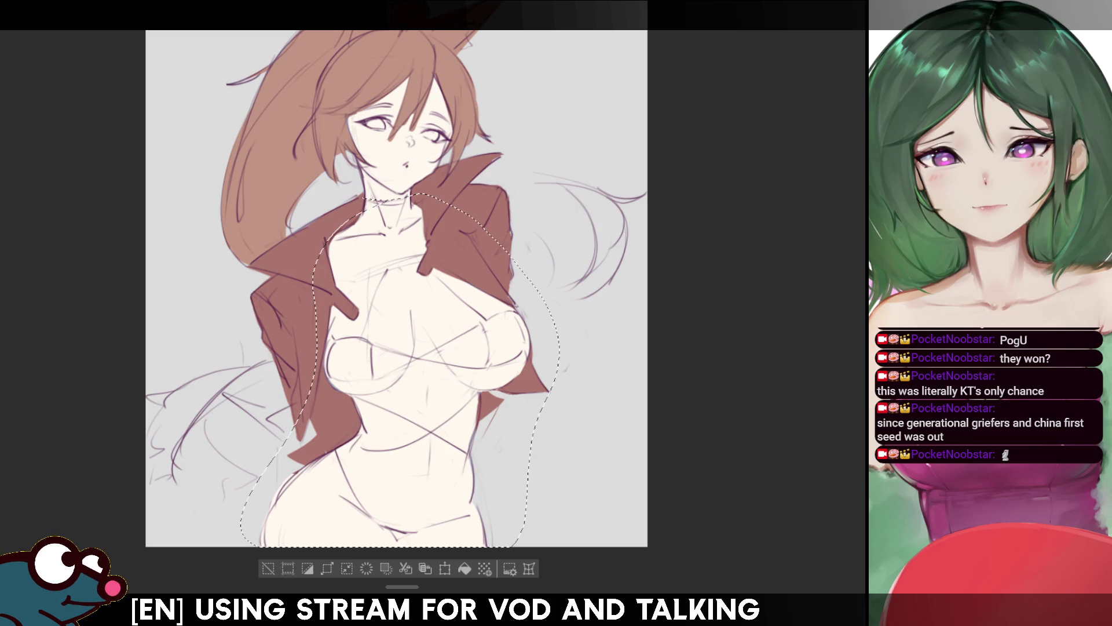
left_click(467, 570)
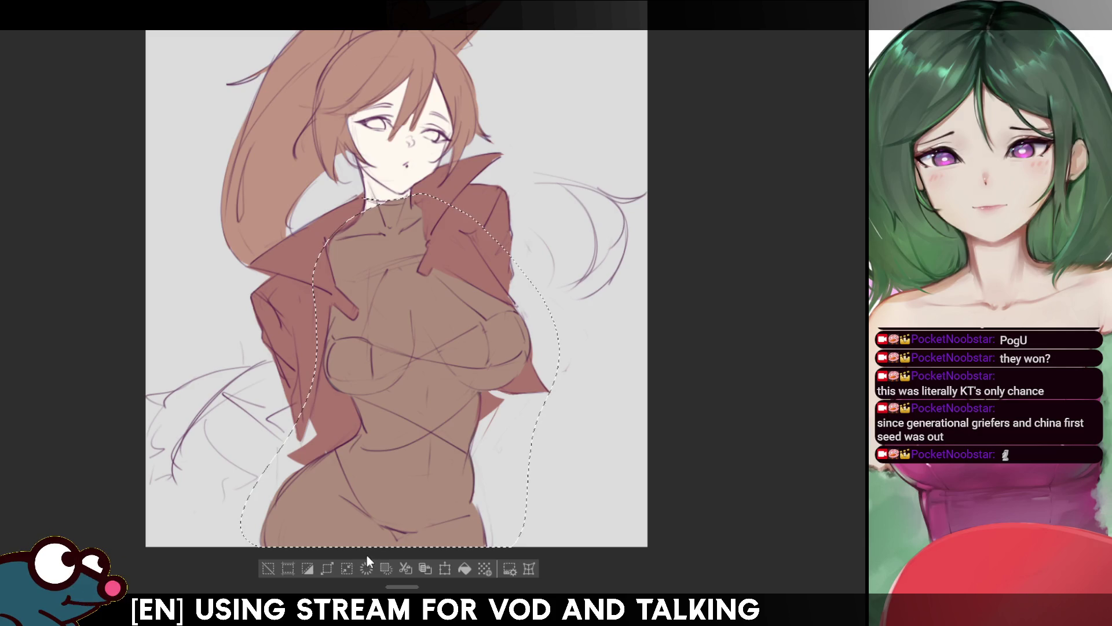
key("ctrl+d")
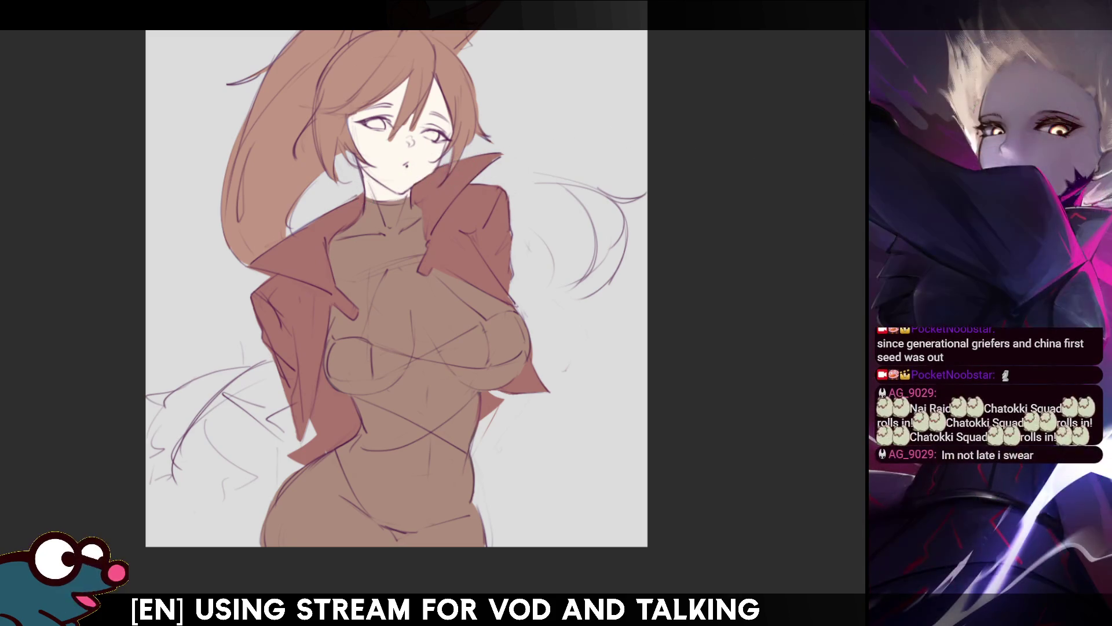
- Paint skin tone back over the left hip and leg, blending it over the bodysuit edge
left_click_drag(379, 192, 396, 128)
mouse_move(290, 431)
left_mouse_down()
mouse_move(289, 481)
mouse_move(291, 400)
mouse_move(319, 487)
mouse_move(353, 498)
mouse_move(372, 488)
mouse_move(389, 509)
left_mouse_up()
mouse_move(329, 377)
left_mouse_down()
mouse_move(405, 503)
mouse_move(350, 392)
left_mouse_up()
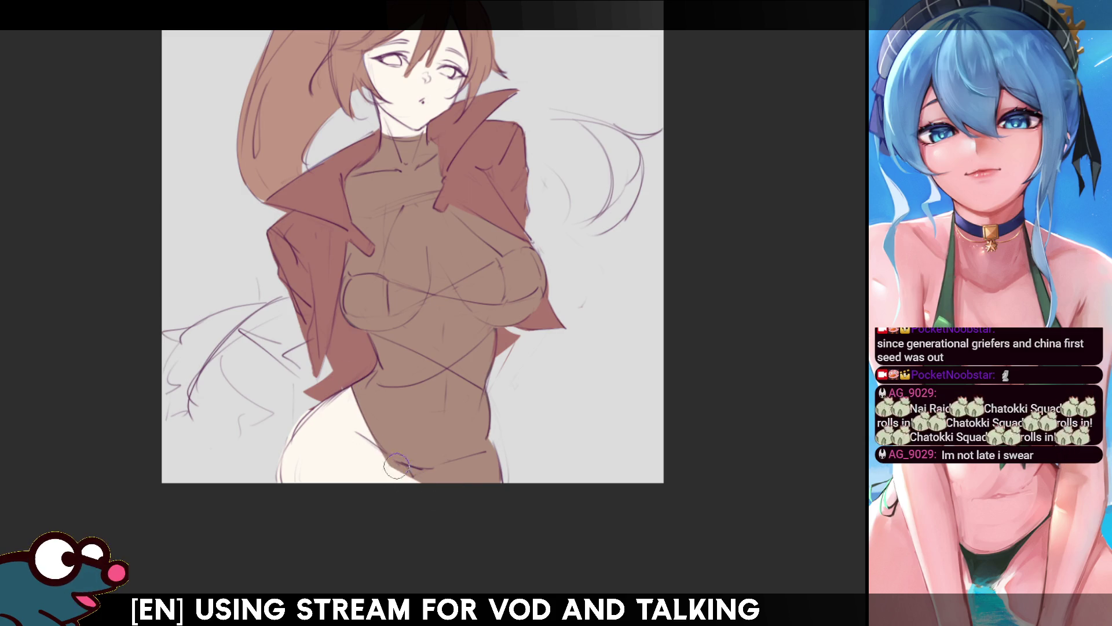
mouse_move(410, 470)
left_mouse_down()
mouse_move(423, 468)
mouse_move(367, 438)
mouse_move(440, 484)
mouse_move(487, 472)
mouse_move(411, 480)
left_mouse_up()
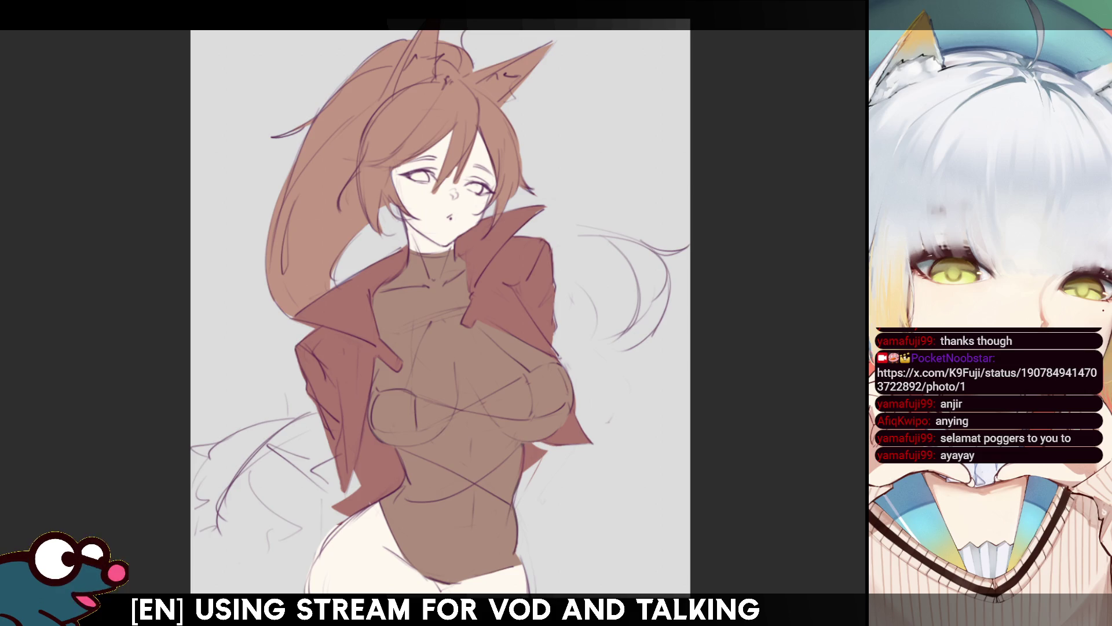
- Zoom in and out on the figure to check the bodysuit's new deep charcoal colour
scroll(496, 235, "down", 3)
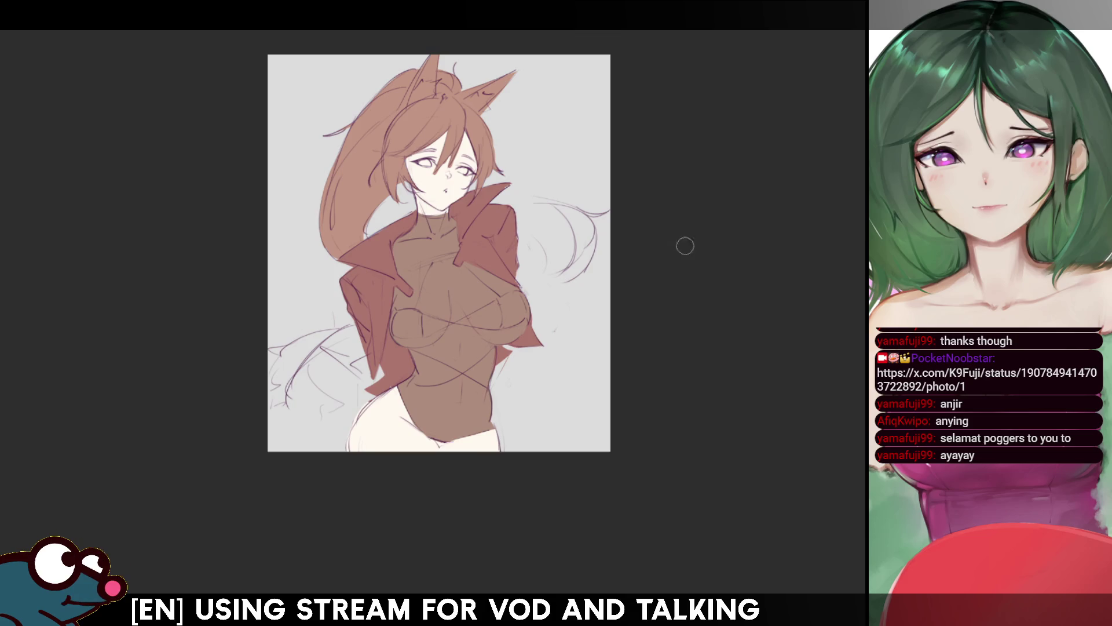
scroll(682, 243, "up", 2)
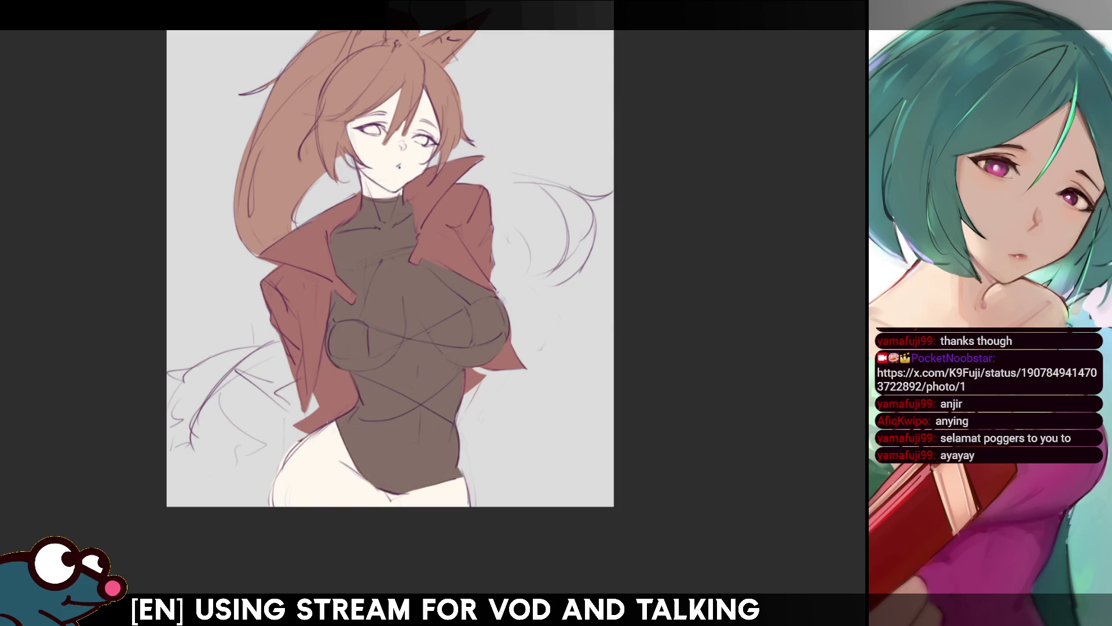
key("ctrl+plus")
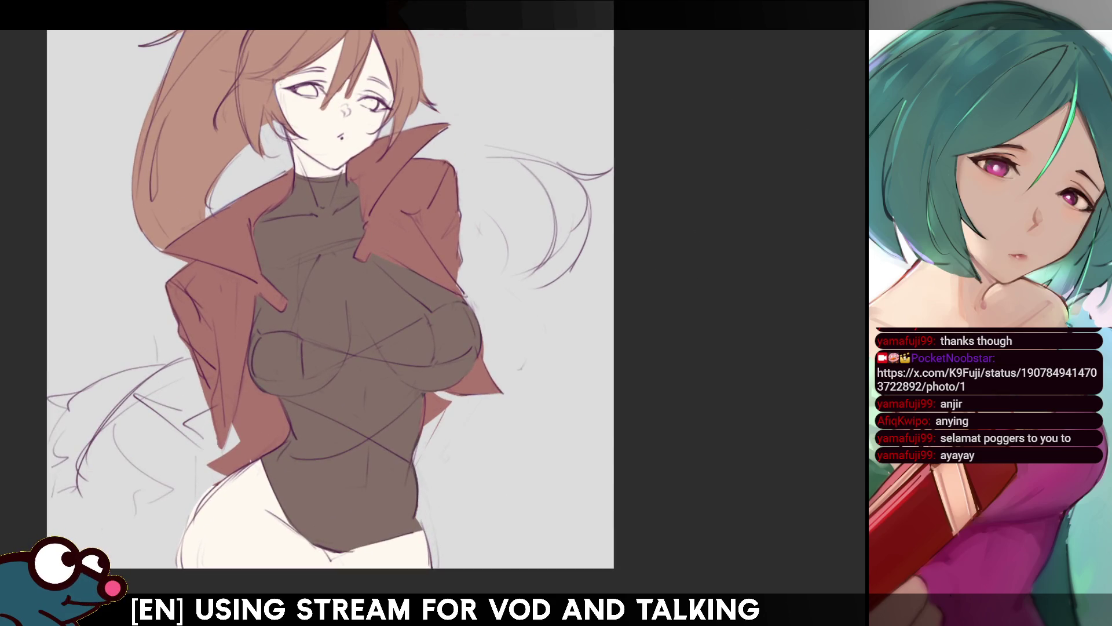
key("ctrl+minus")
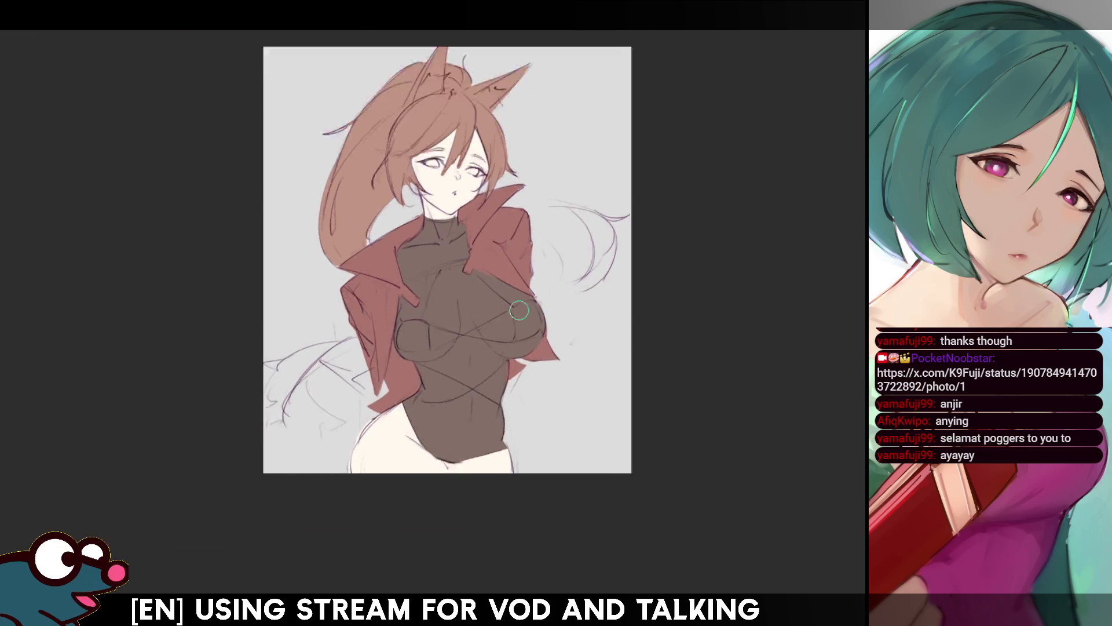
key("ctrl+plus")
key("ctrl+plus")
key("ctrl+minus")
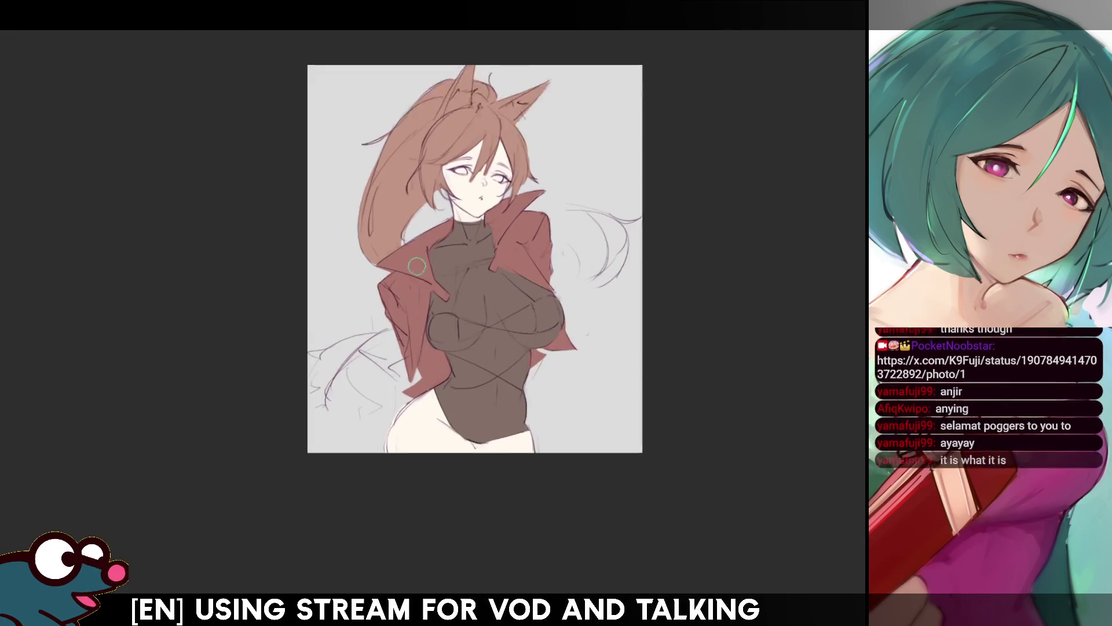
key("ctrl+plus")
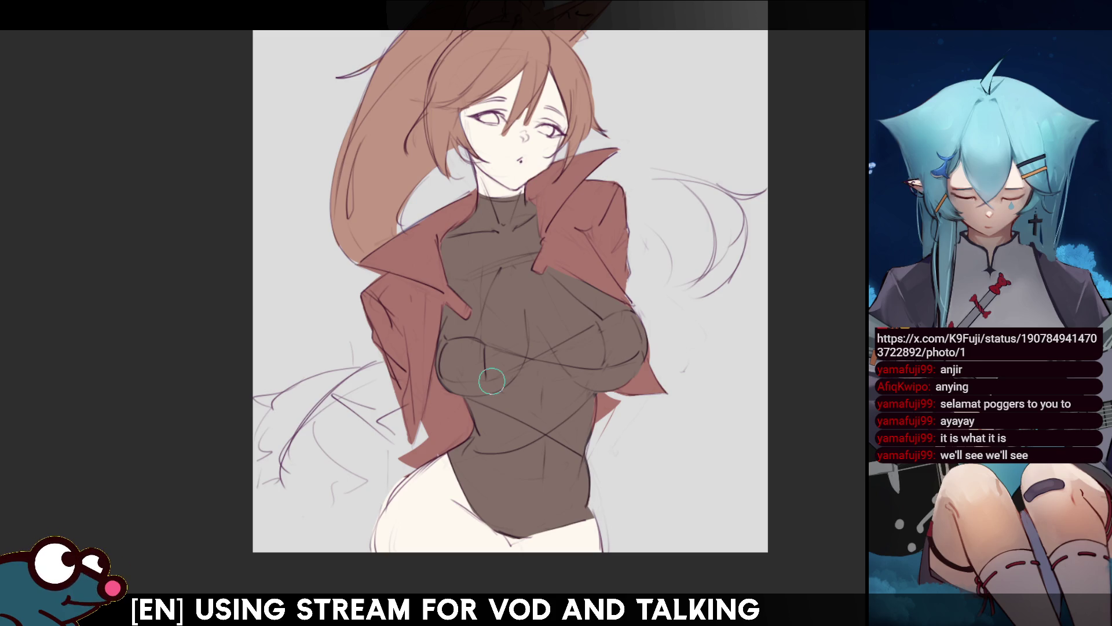
- Enlarge the Airbrush and try soft glow strokes over the chest and belly, undoing them
left_click_drag(562, 369, 548, 355)
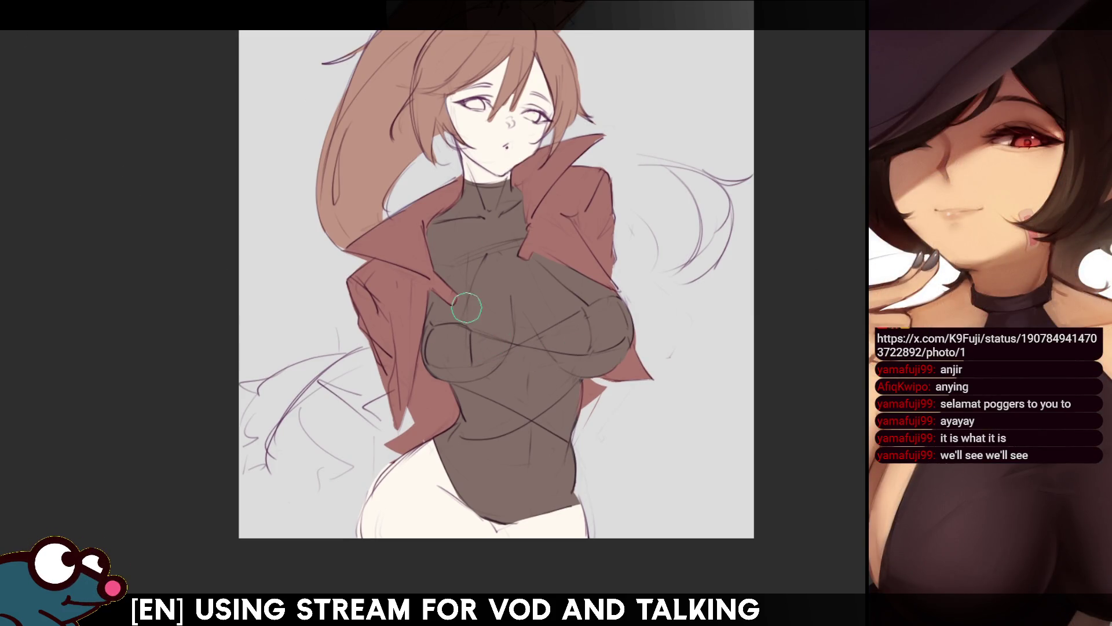
key("bracketright")
key("bracketright")
key("bracketright")
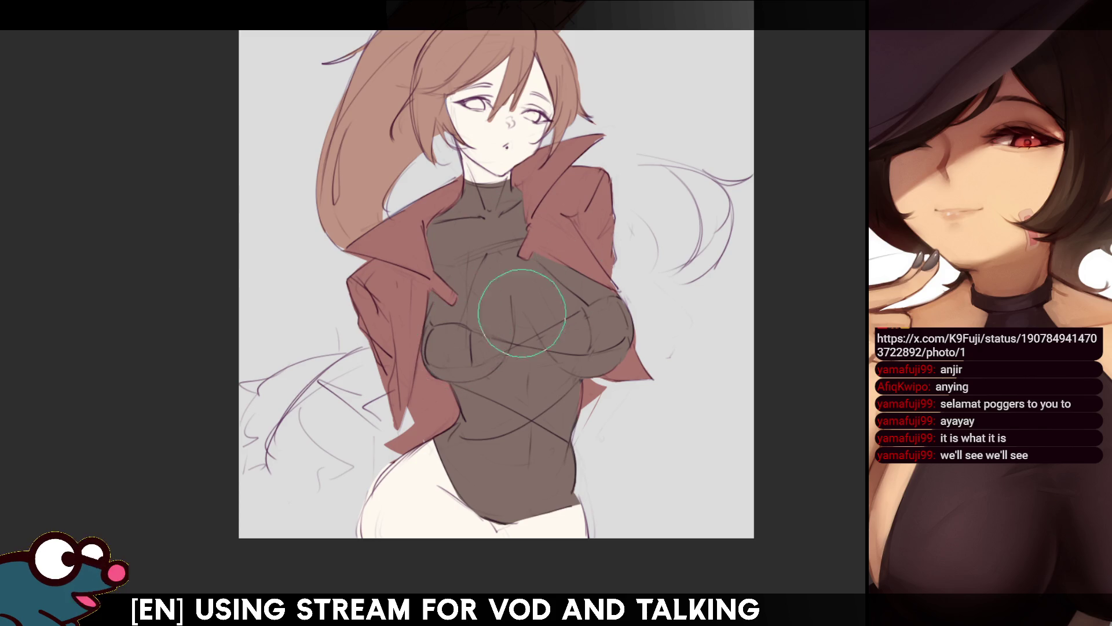
left_click_drag(479, 315, 488, 268)
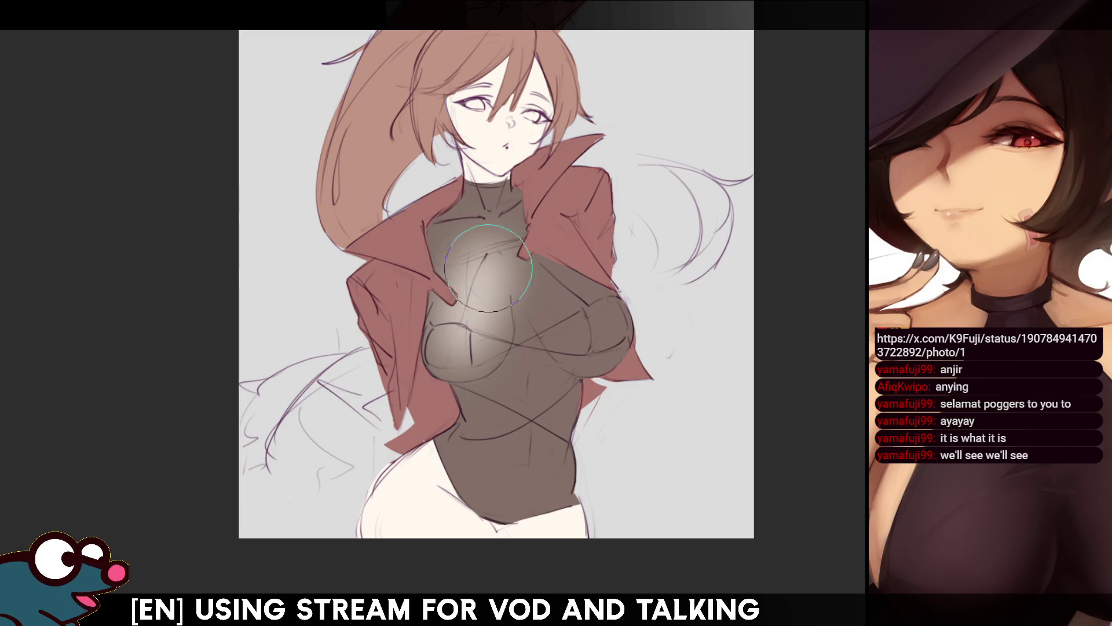
key("ctrl+z")
left_click_drag(471, 398, 509, 298)
left_click_drag(574, 309, 491, 504)
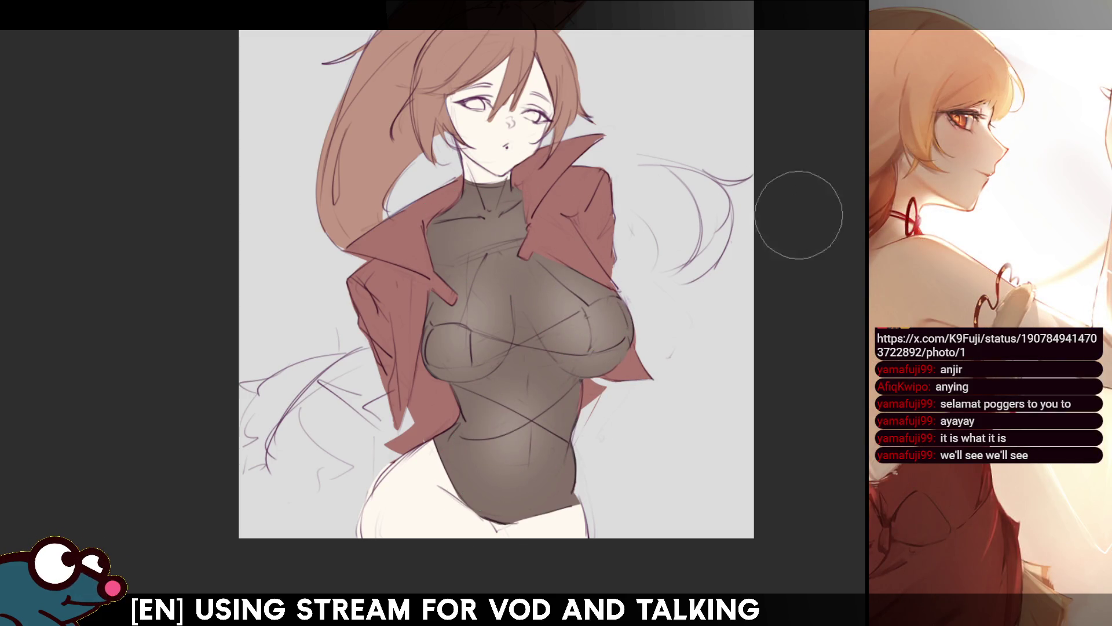
key("ctrl+z")
key("ctrl+z")
key("ctrl+z")
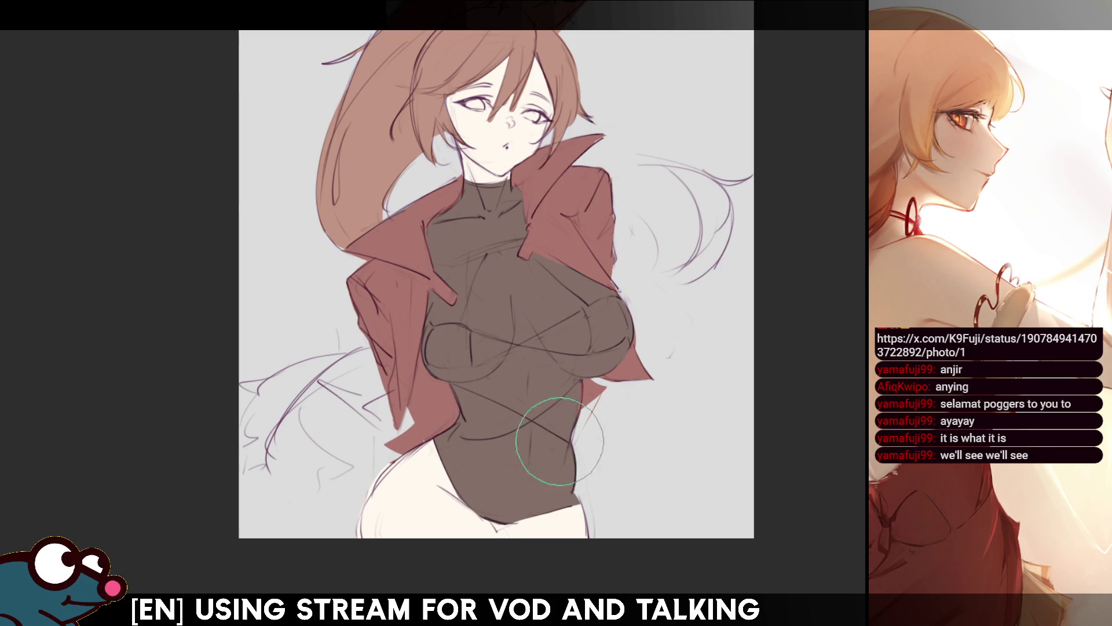
- Repaint the glow until a light, soft sheen sits across the upper chest
left_click_drag(565, 442, 480, 484)
key("ctrl+z")
mouse_move(457, 307)
left_mouse_down()
mouse_move(536, 325)
mouse_move(588, 256)
left_mouse_up()
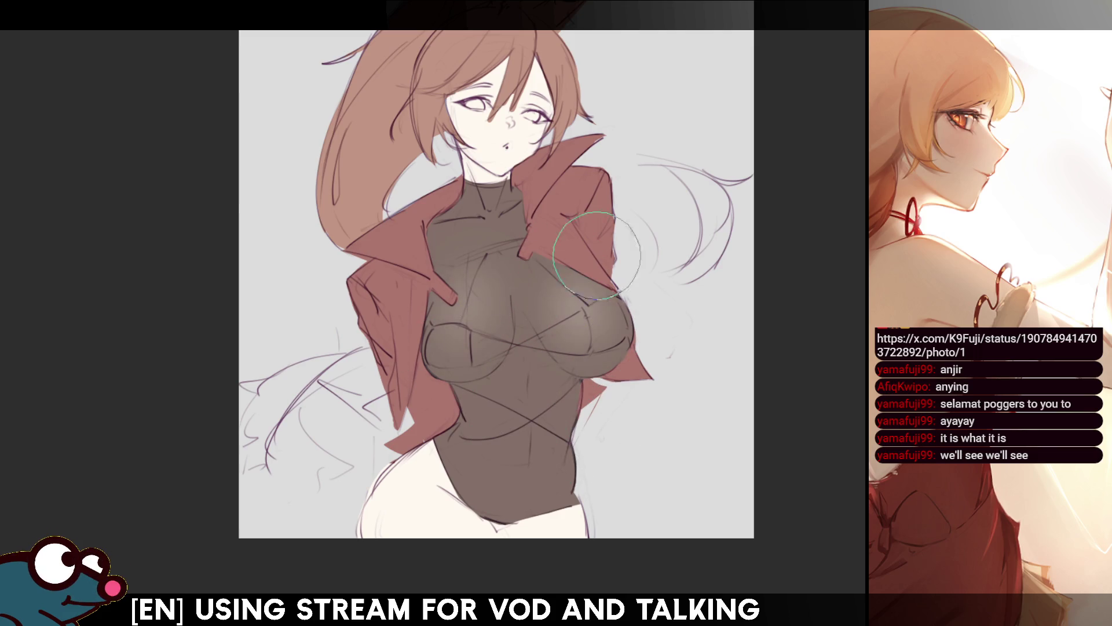
key("ctrl+z")
key("ctrl+z")
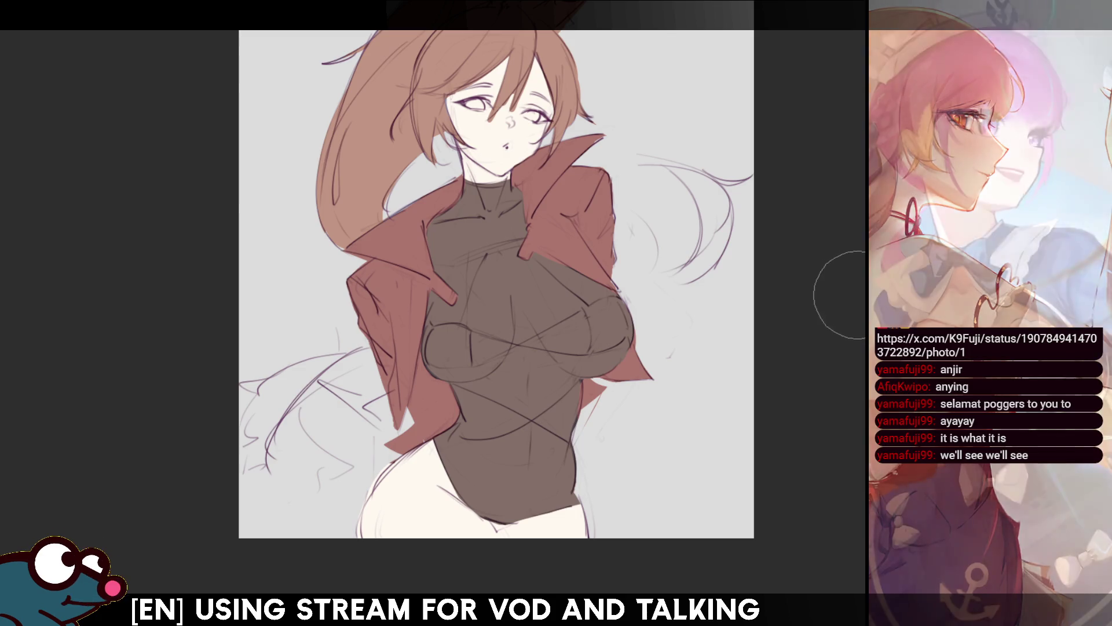
scroll(496, 284, "down", 2)
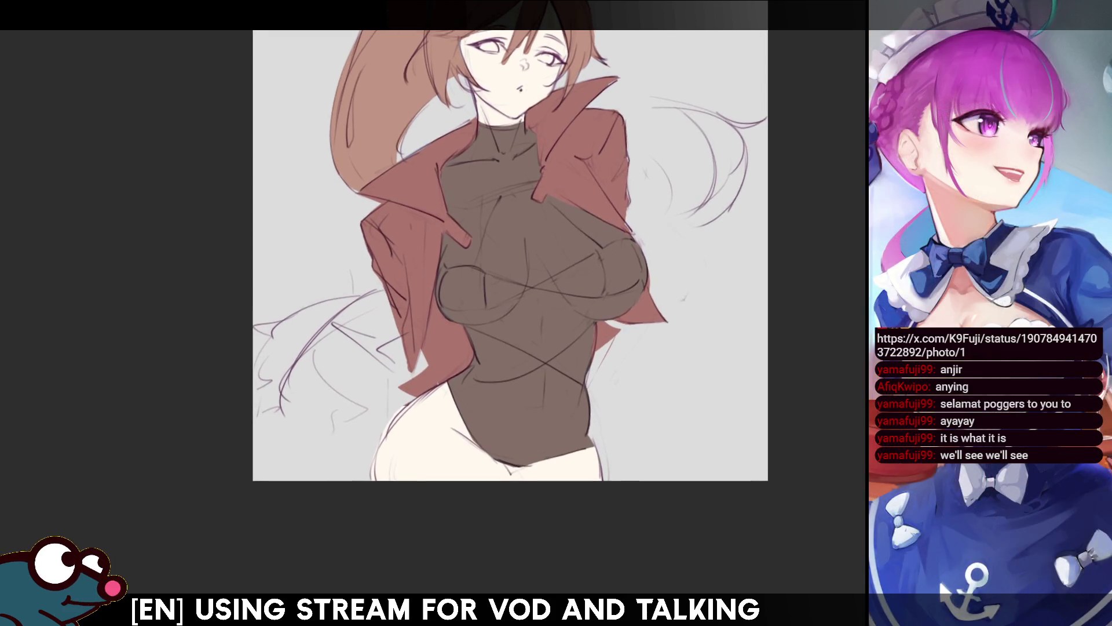
mouse_move(551, 328)
left_mouse_down()
mouse_move(464, 323)
mouse_move(623, 312)
mouse_move(579, 304)
left_mouse_up()
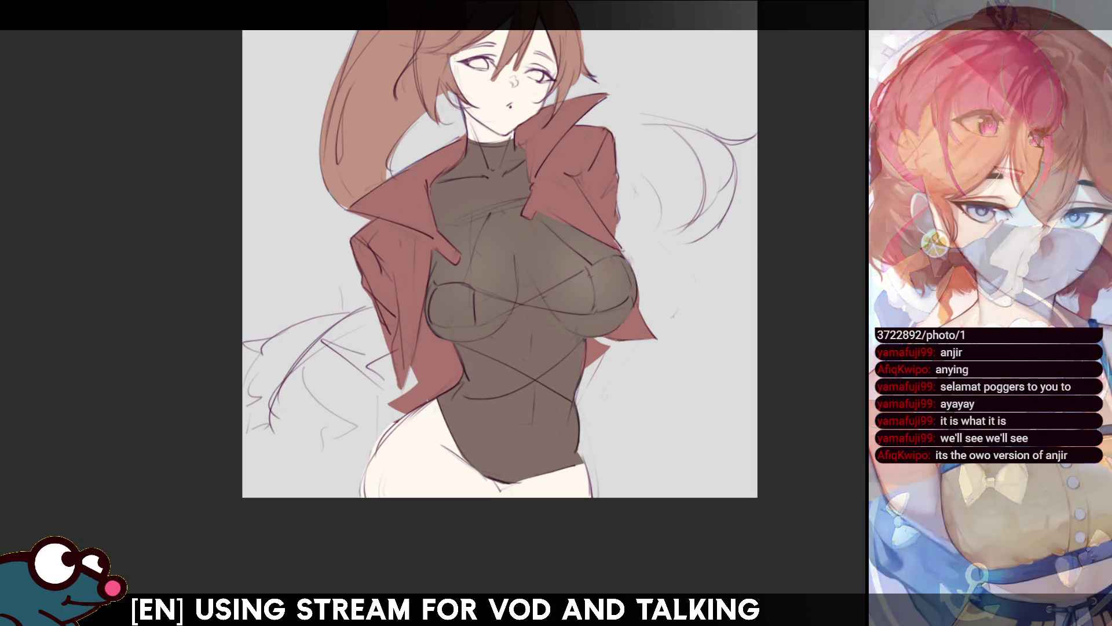
mouse_move(612, 438)
left_mouse_down()
mouse_move(605, 467)
mouse_move(626, 399)
left_mouse_up()
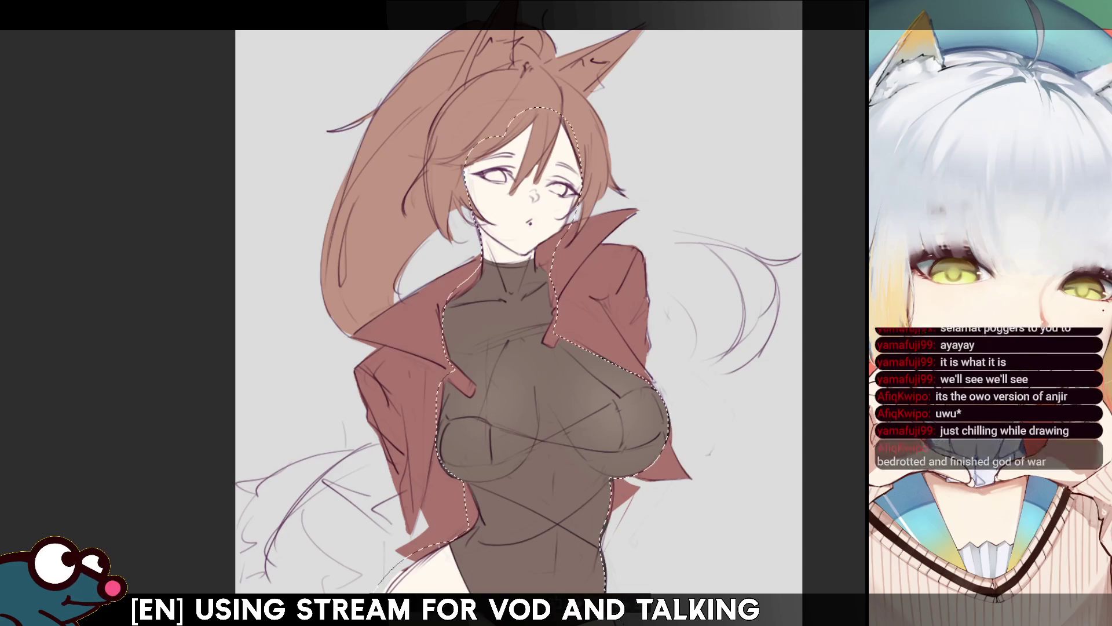
- Clear the face-and-torso selection, then mirror the canvas view horizontally
key("ctrl+d")
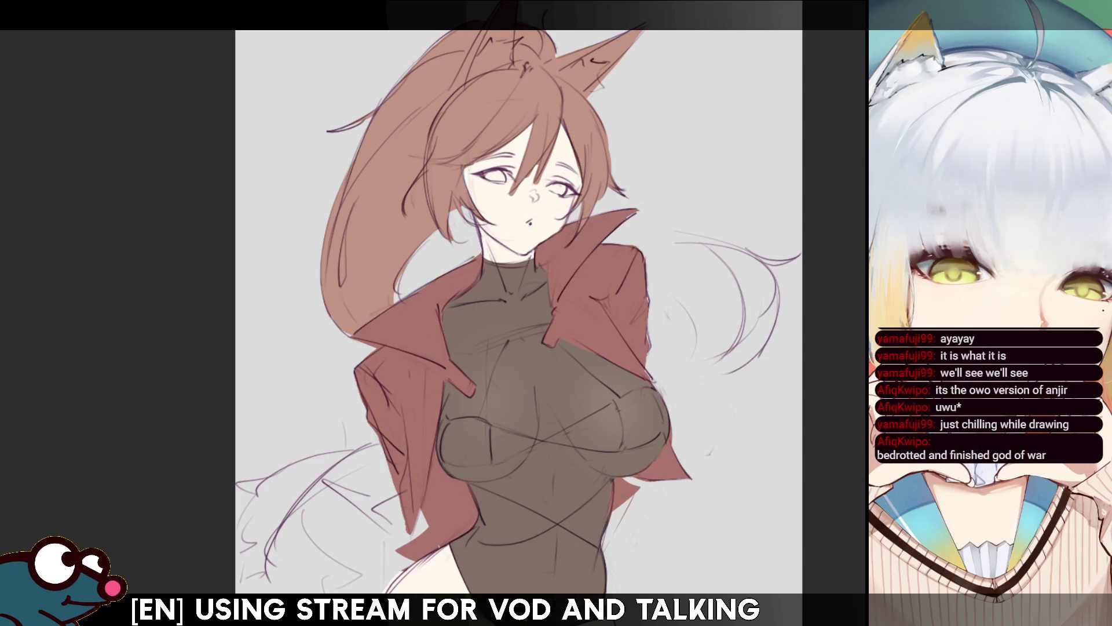
key("ctrl+z")
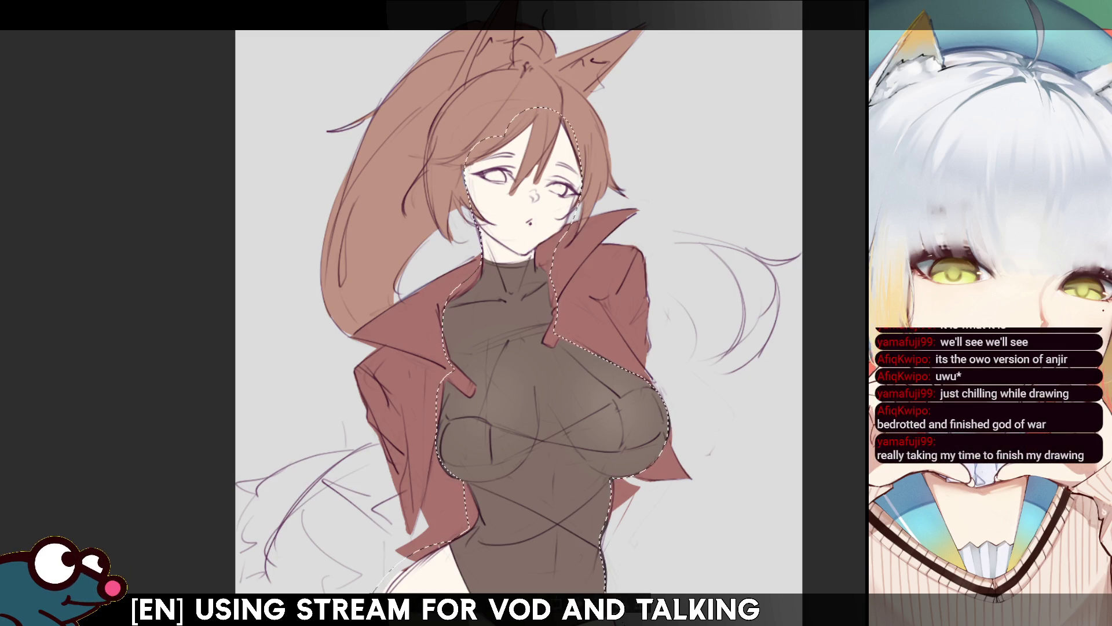
key("ctrl+d")
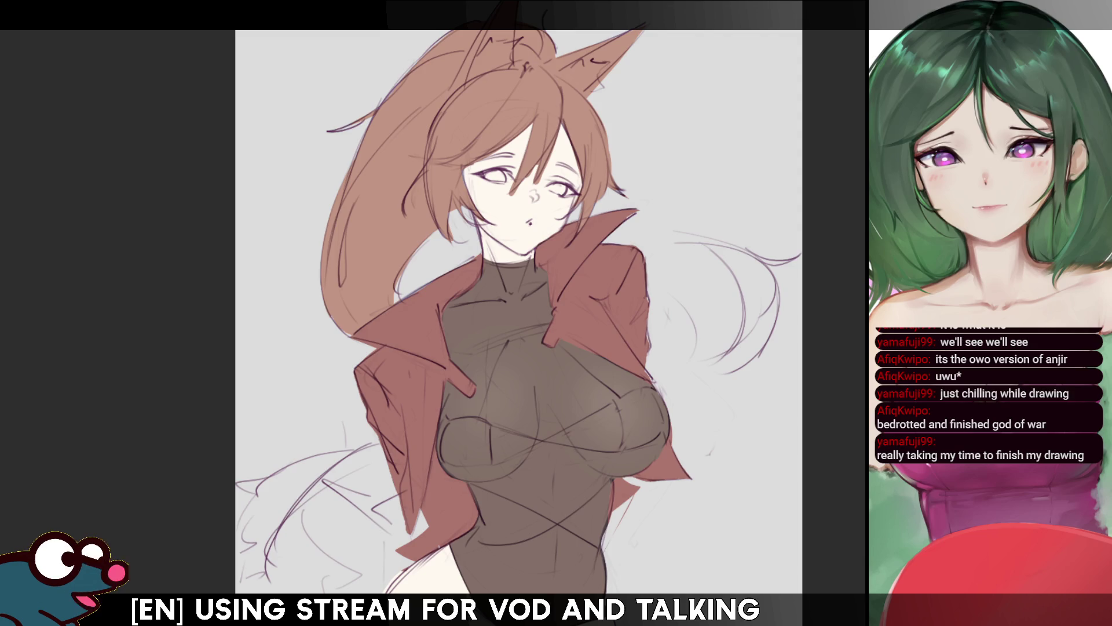
key("h")
key("h")
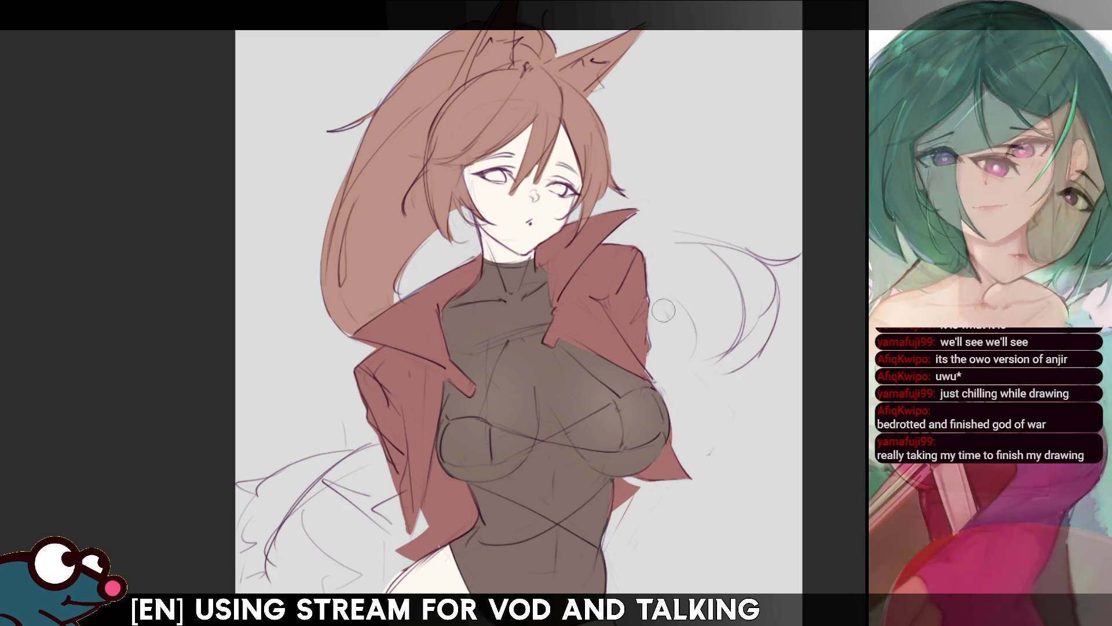
key("h")
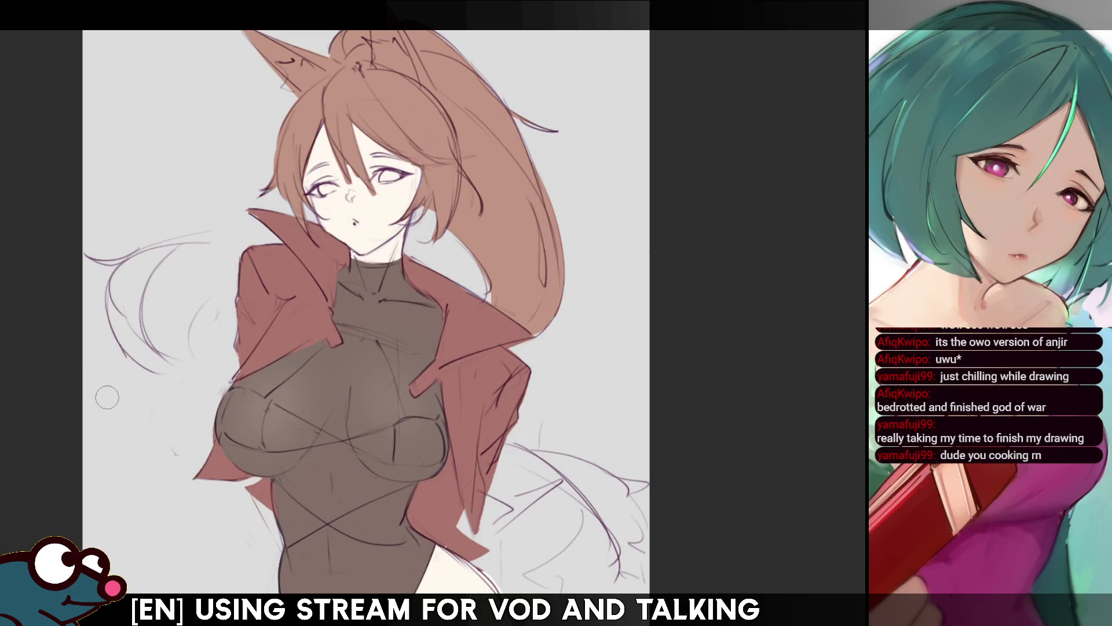
- Return the view to normal orientation and resize the brush for blocking in flat colours
key("h")
key("bracketleft")
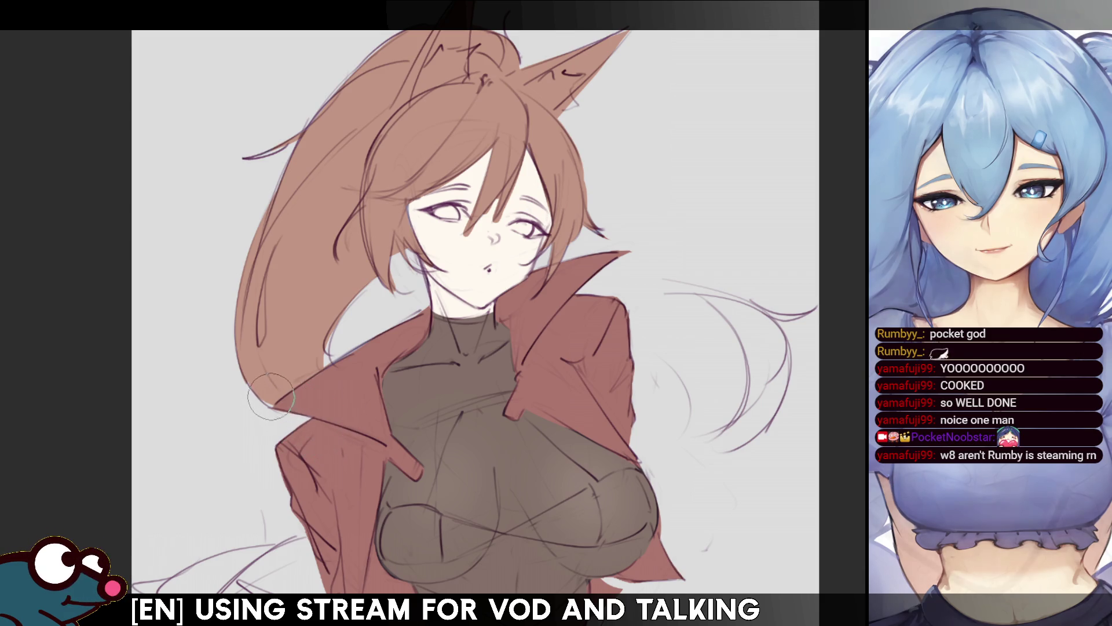
key("bracketright")
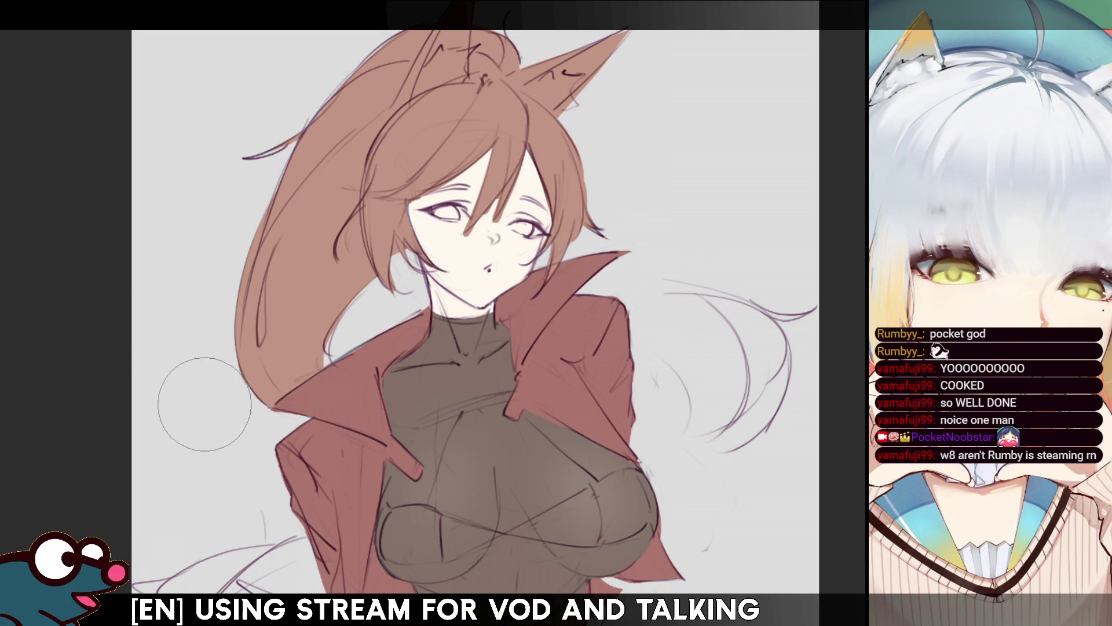
- Pan down to the torso, set the view back to unmirrored, then pan up to the head
mouse_move(629, 605)
left_mouse_down()
mouse_move(663, 554)
mouse_move(666, 466)
left_mouse_up()
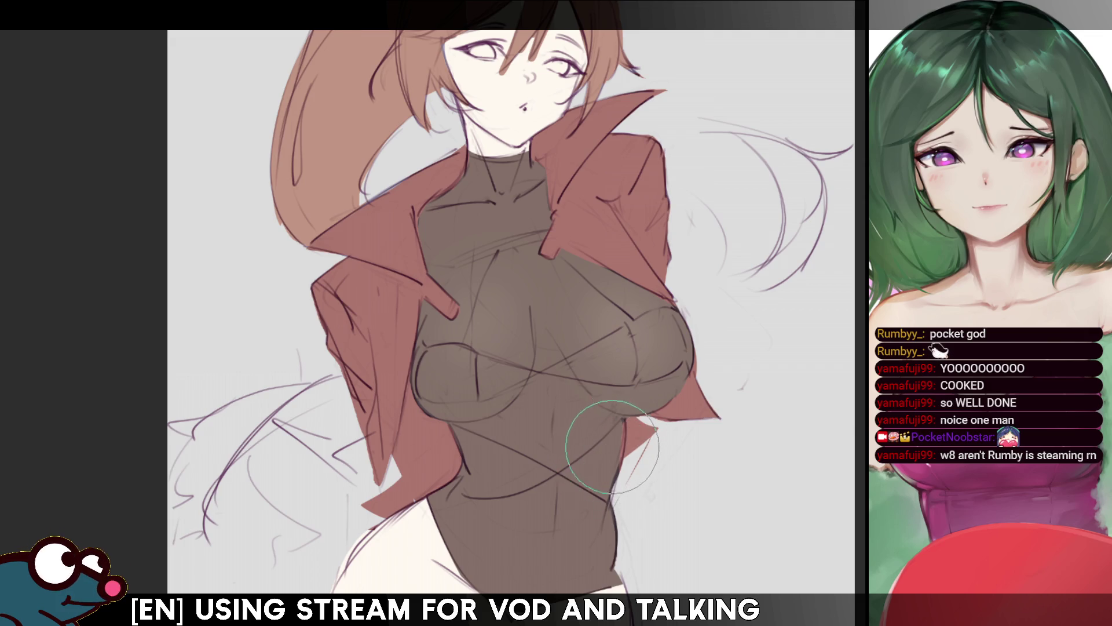
key("h")
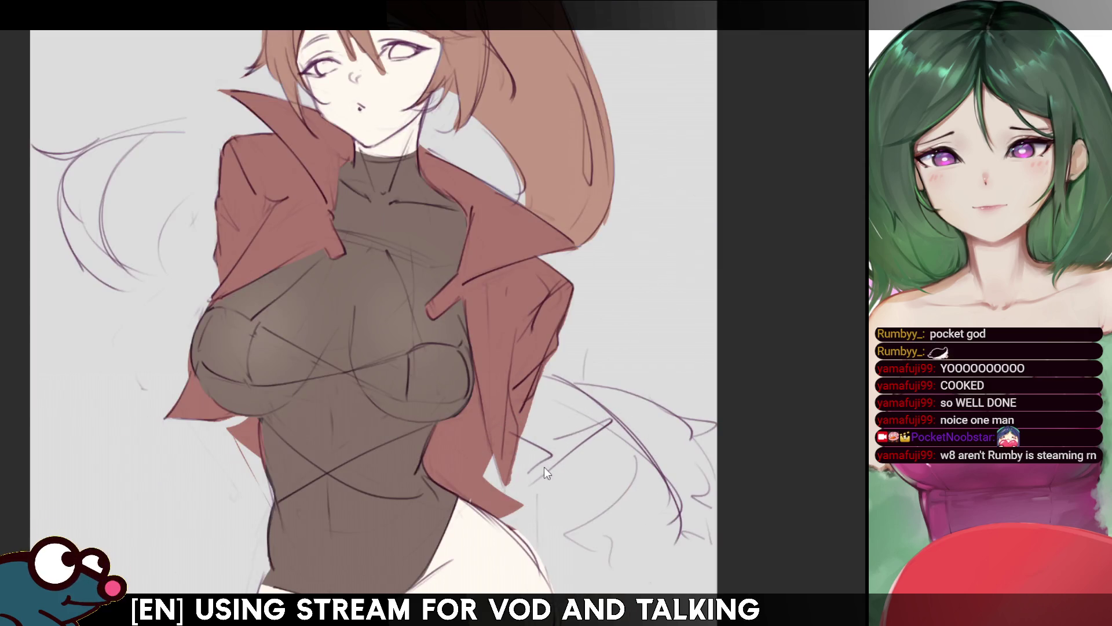
key("h")
key("h")
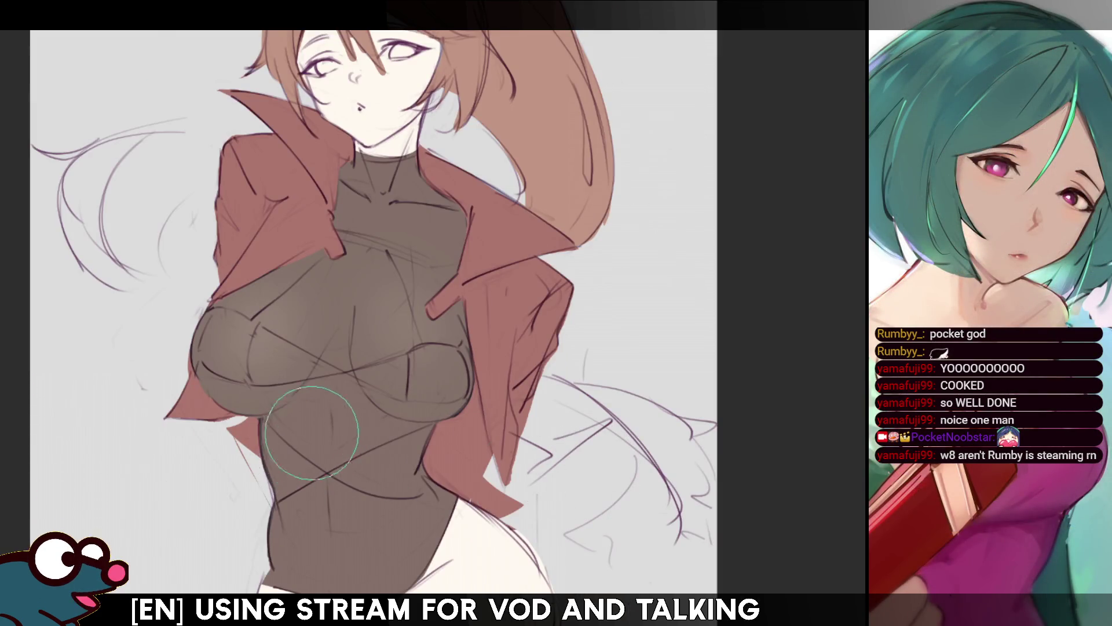
key("h")
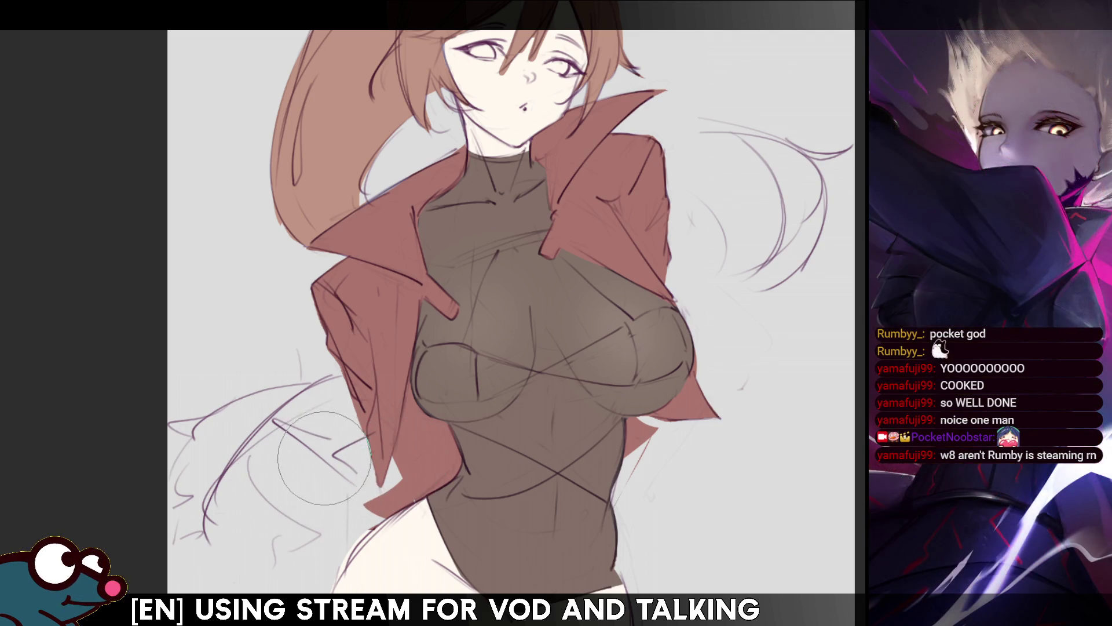
left_click_drag(356, 495, 322, 579)
- Pan to the ears, straighten and tilt the view, and paint an olive-green iris into the eye
left_click_drag(463, 313, 417, 394)
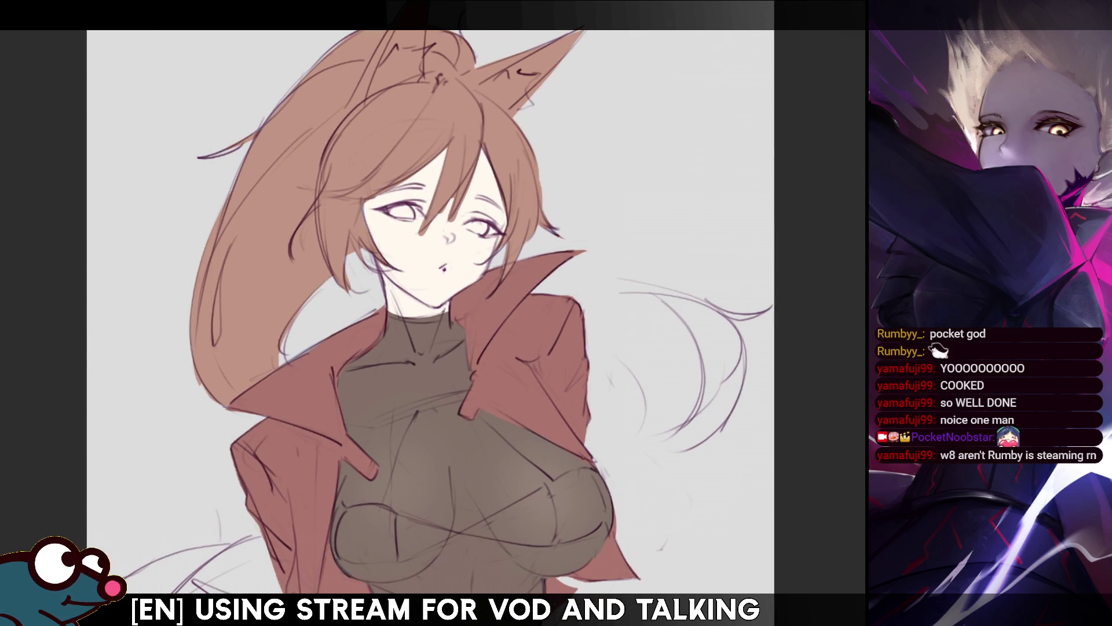
mouse_move(325, 324)
left_mouse_down()
mouse_move(272, 249)
mouse_move(307, 301)
mouse_move(297, 291)
left_mouse_up()
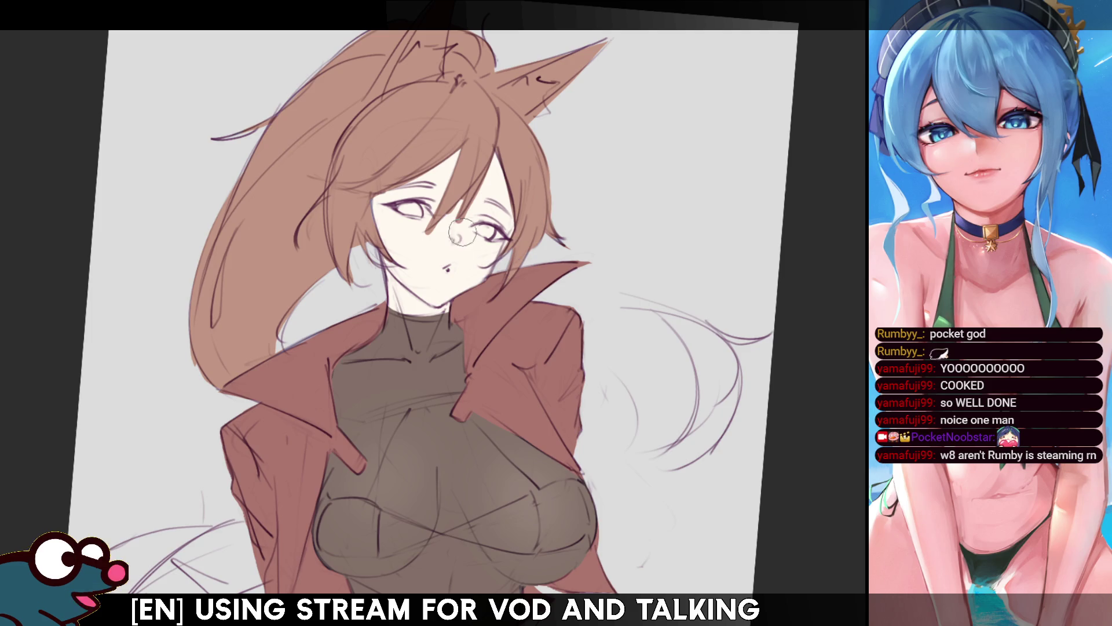
key("5")
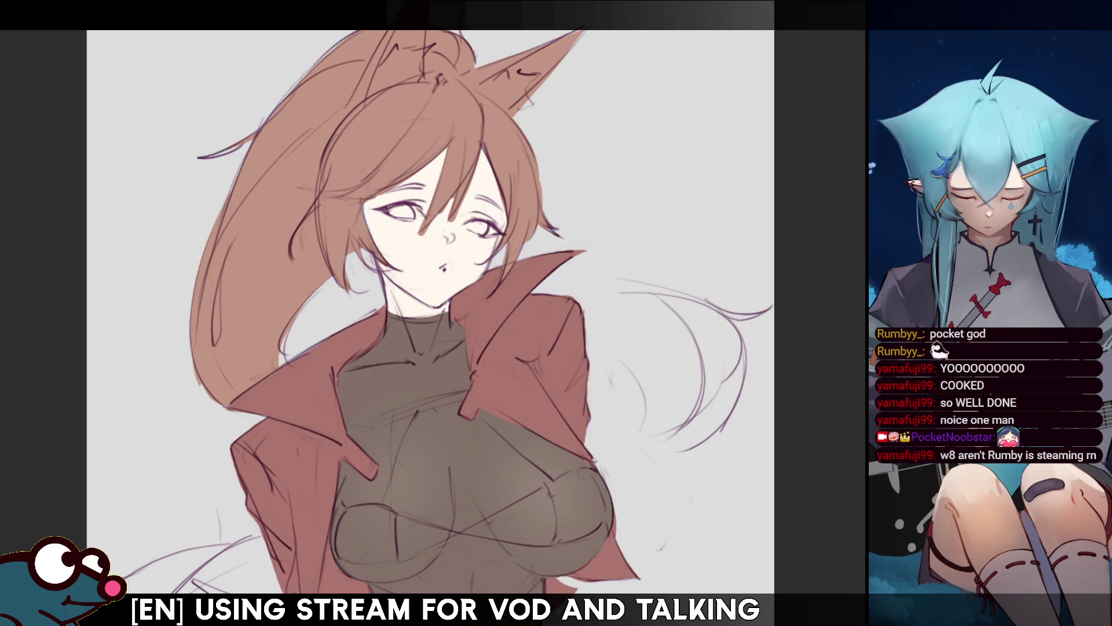
key("minus")
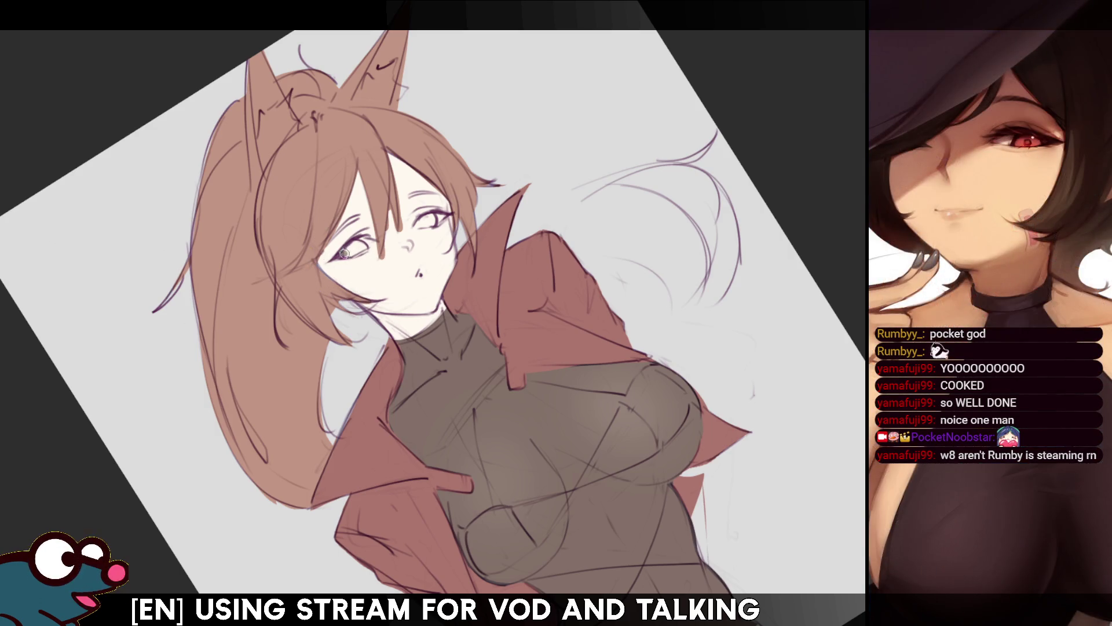
left_click_drag(344, 253, 359, 243)
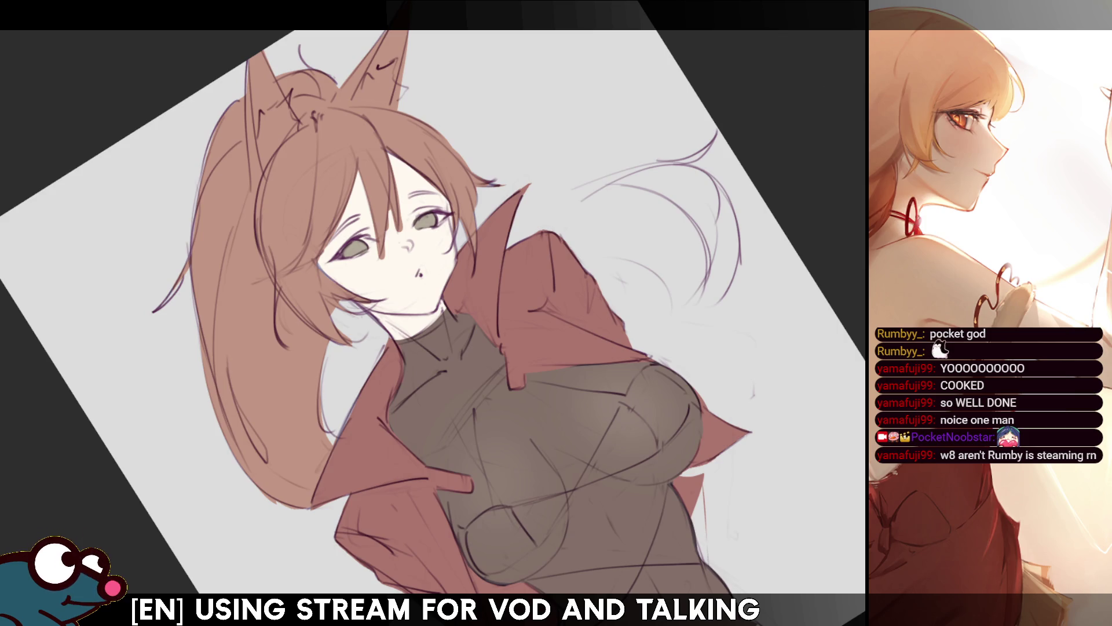
key("Delete")
scroll(429, 313, "down", 2)
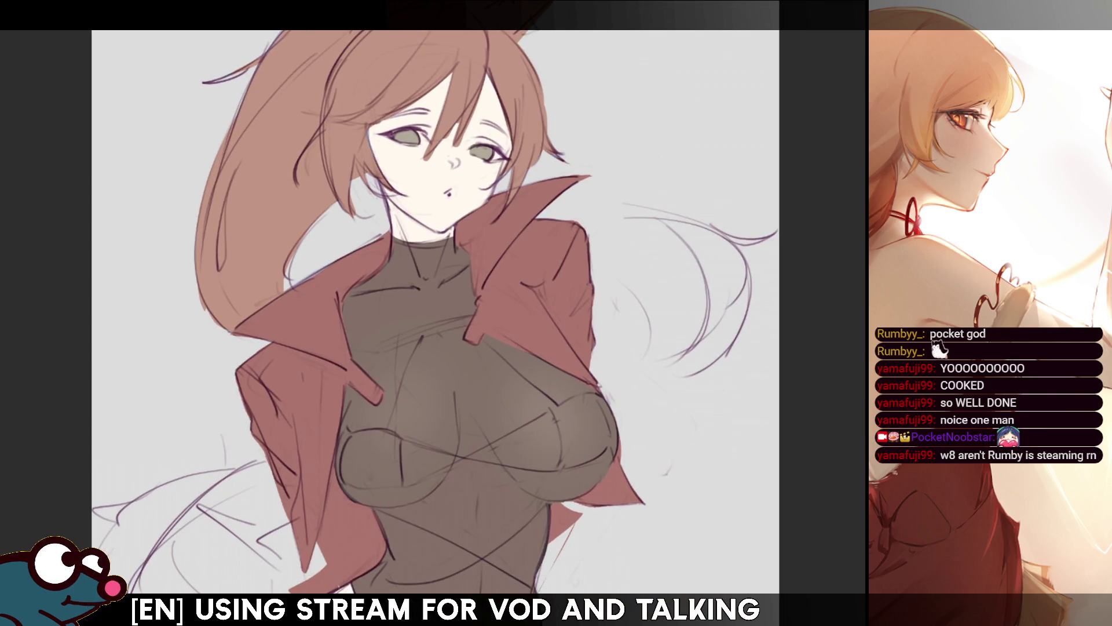
key("-")
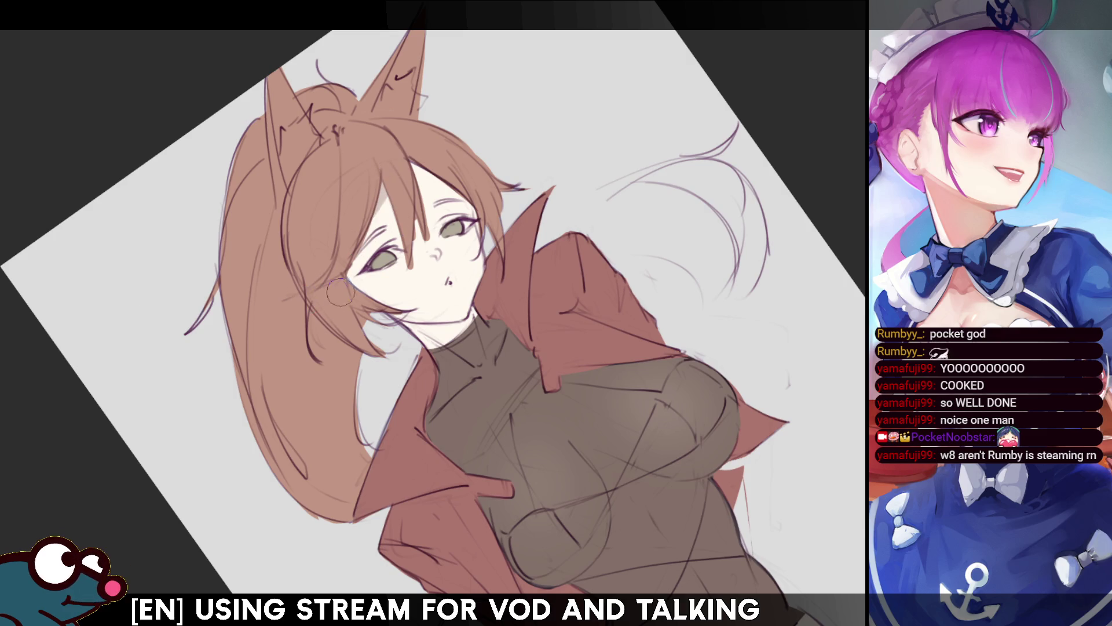
key("m")
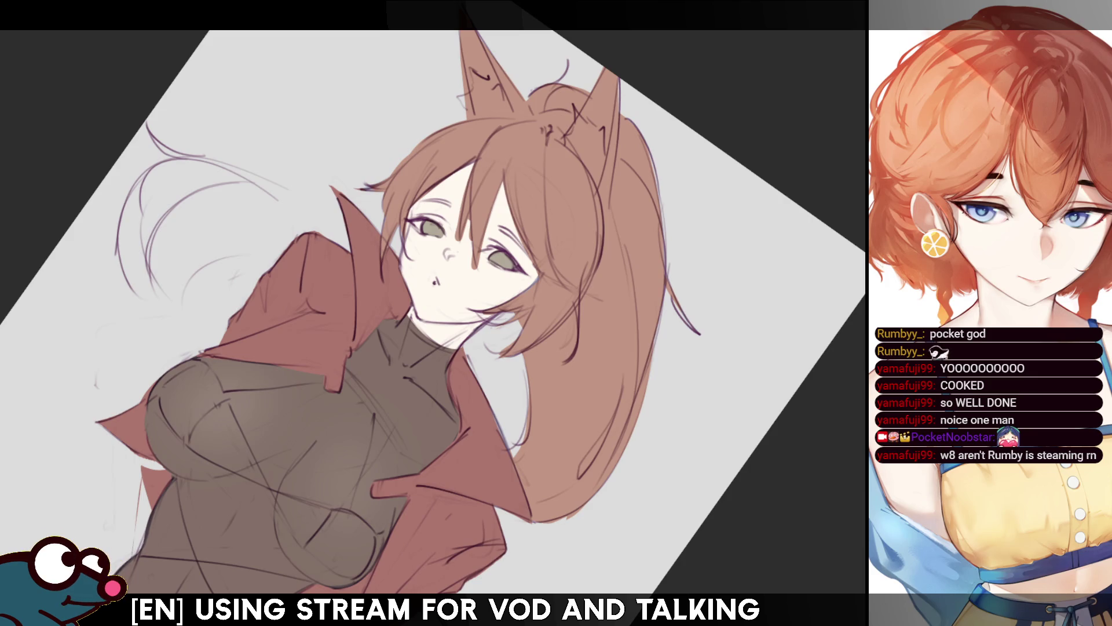
key("5")
key("m")
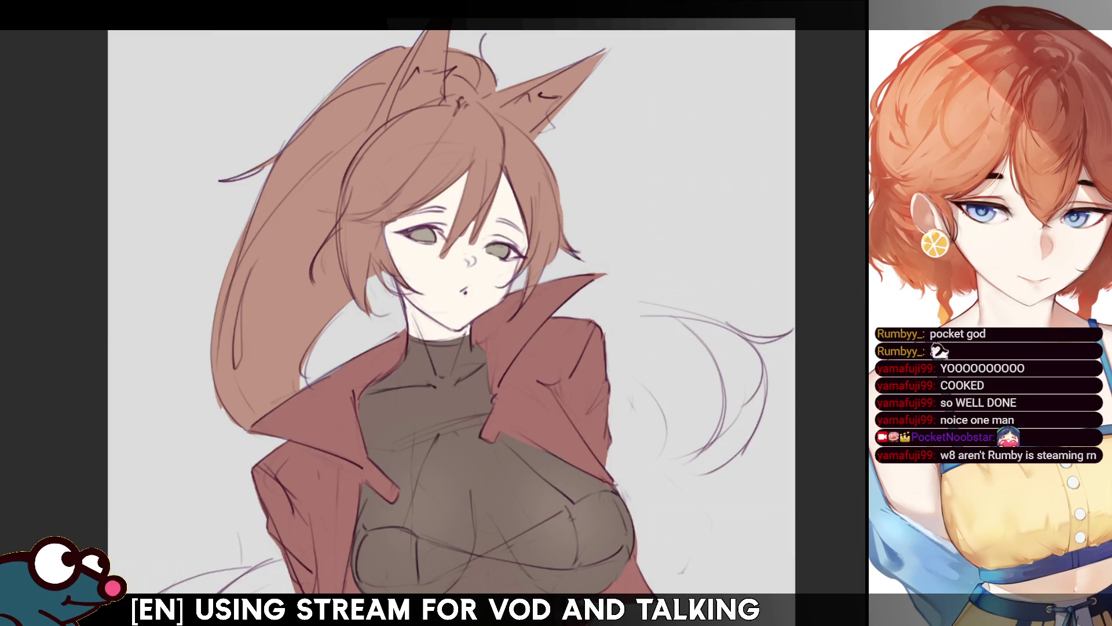
key("m")
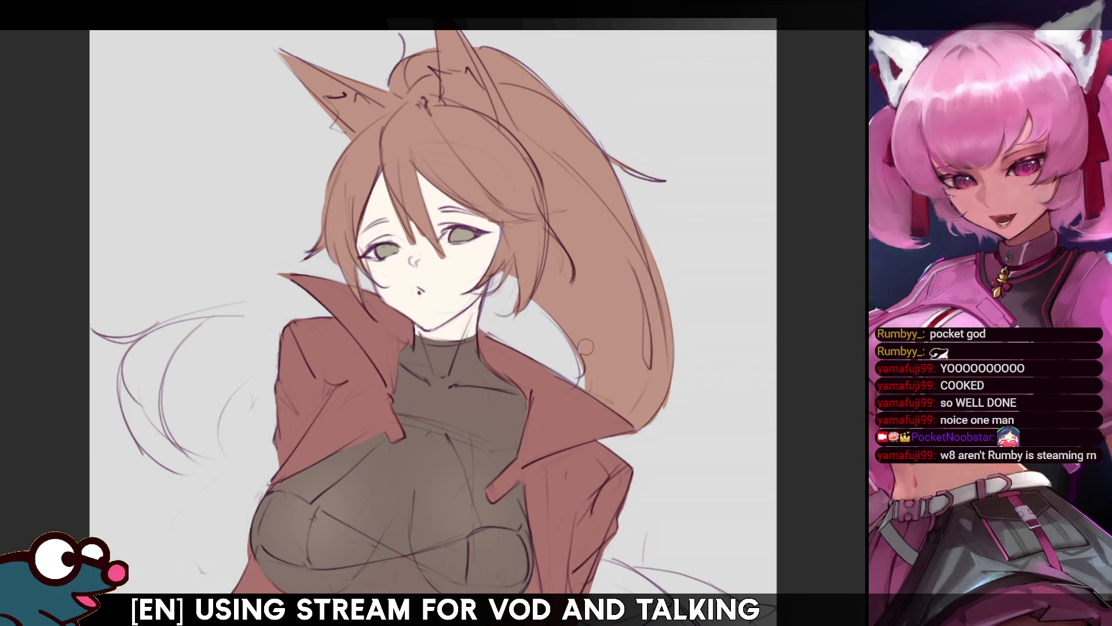
key("h")
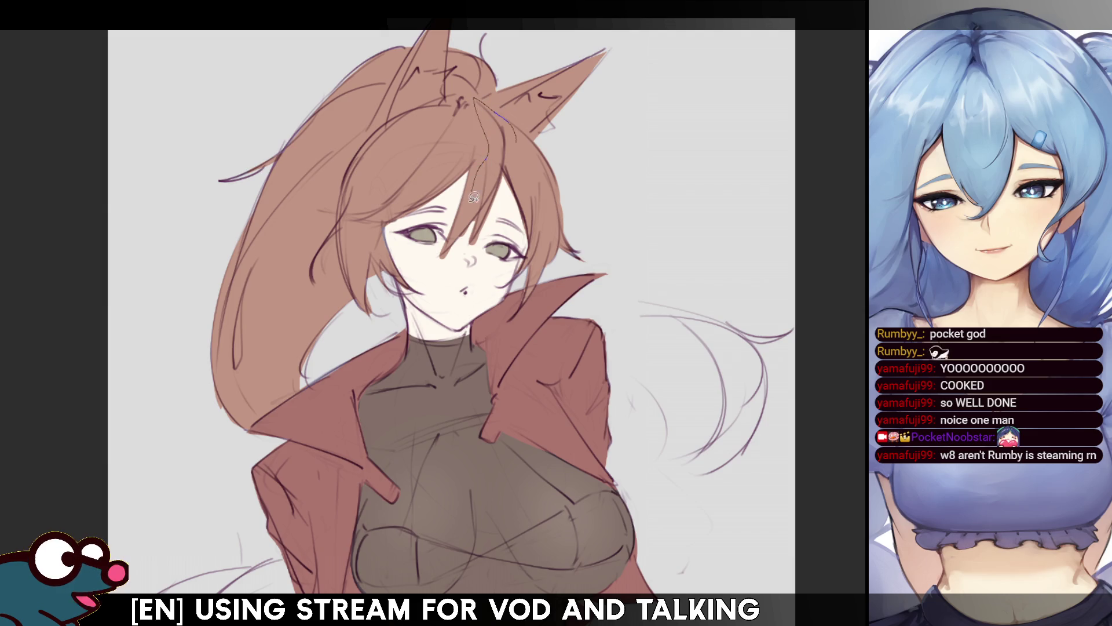
mouse_move(498, 208)
left_mouse_down()
mouse_move(514, 210)
mouse_move(530, 239)
mouse_move(512, 122)
mouse_move(525, 133)
mouse_move(560, 120)
mouse_move(544, 128)
left_mouse_up()
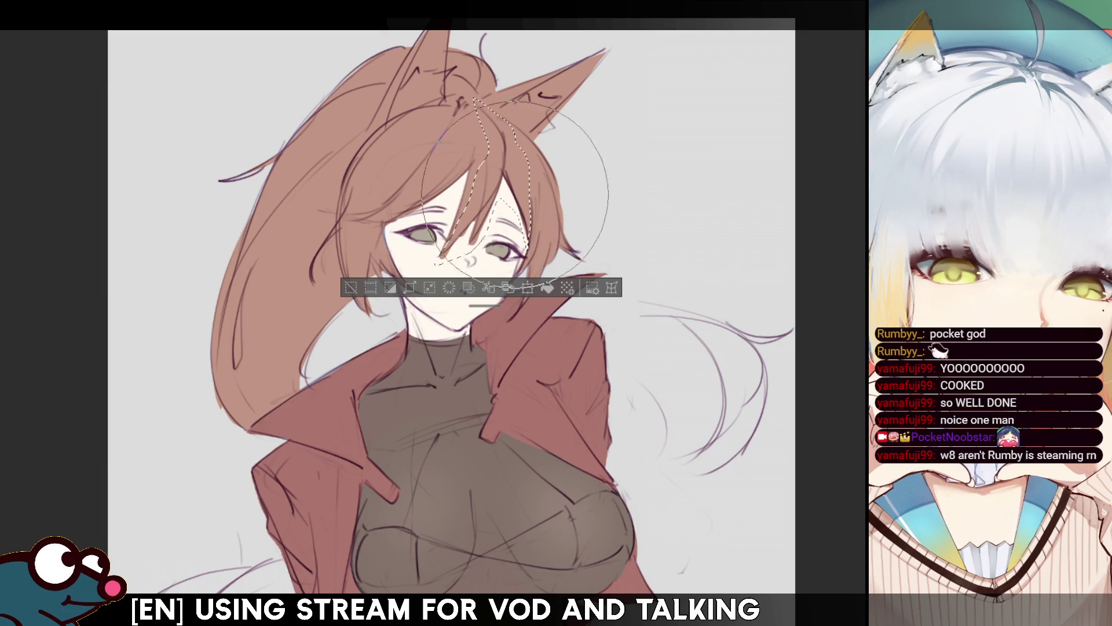
- Deselect the bangs area and mirror the view to check the face
key("ctrl+d")
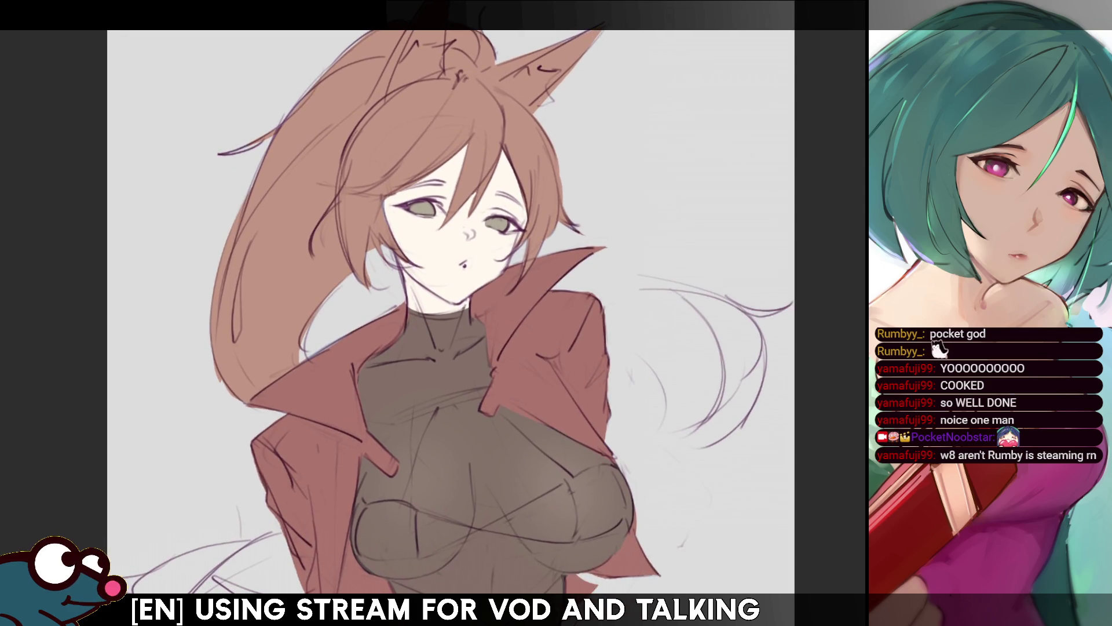
key("h")
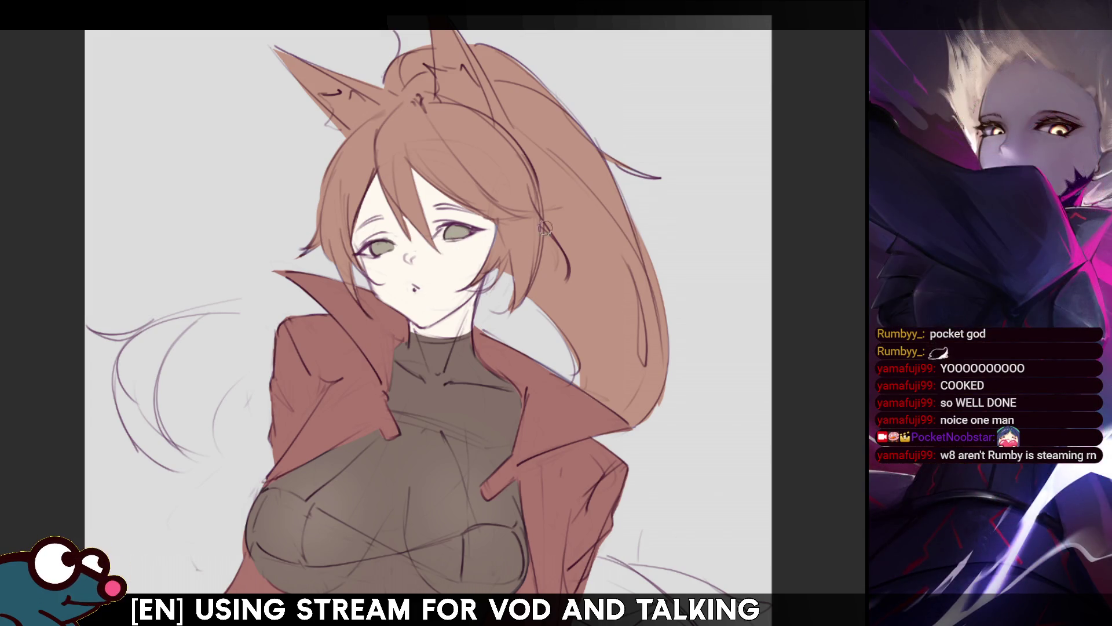
- Un-mirror the view, move the drawing up, and fit the whole canvas in the window
key("h")
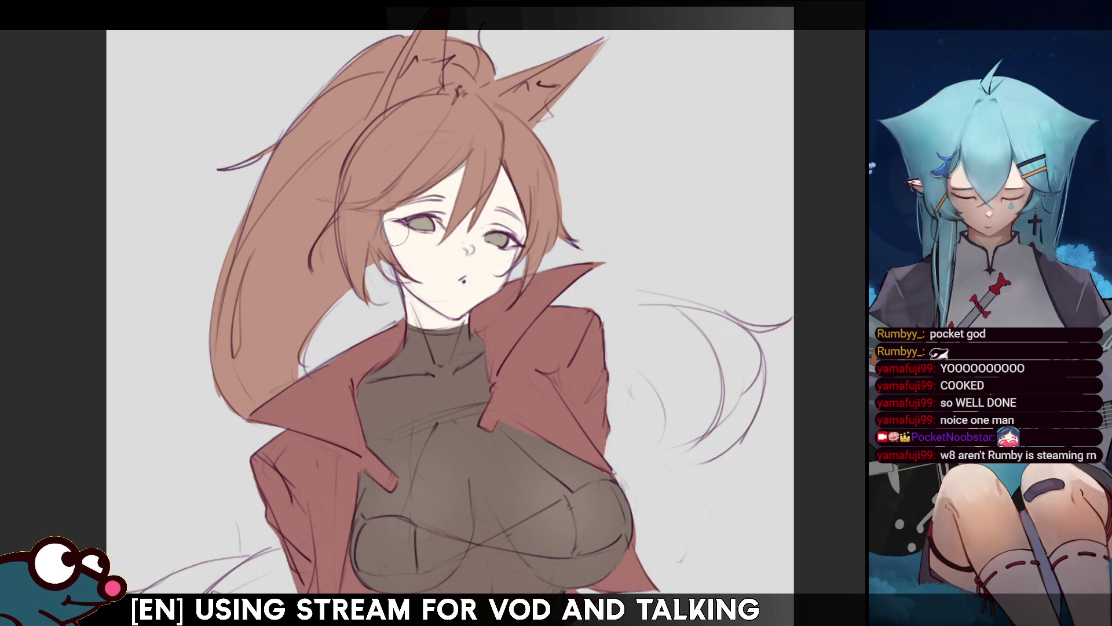
left_click_drag(518, 305, 533, 219)
key("ctrl+0")
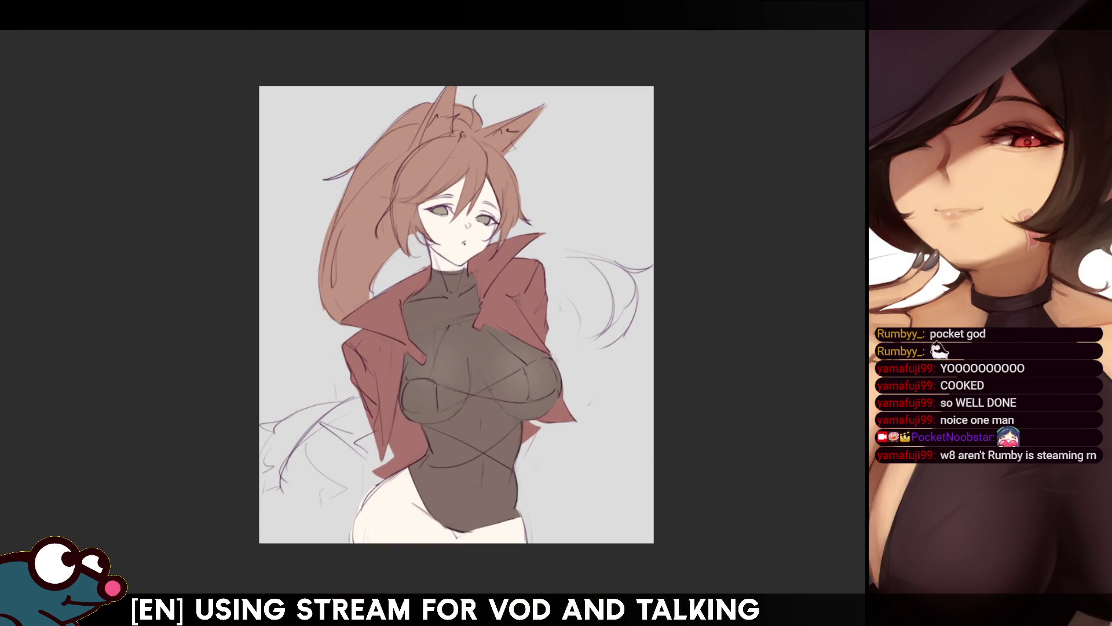
- Shade the neck below the collar and a curved shadow down the chest centre
left_click_drag(457, 315, 447, 282)
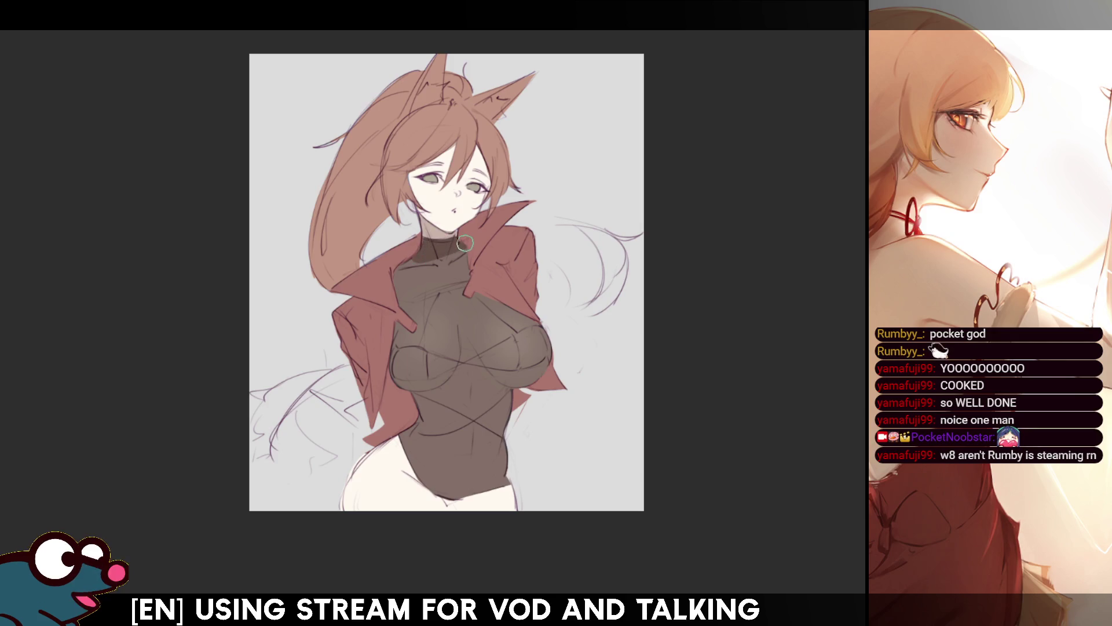
mouse_move(426, 258)
left_mouse_down()
mouse_move(463, 292)
mouse_move(446, 284)
left_mouse_up()
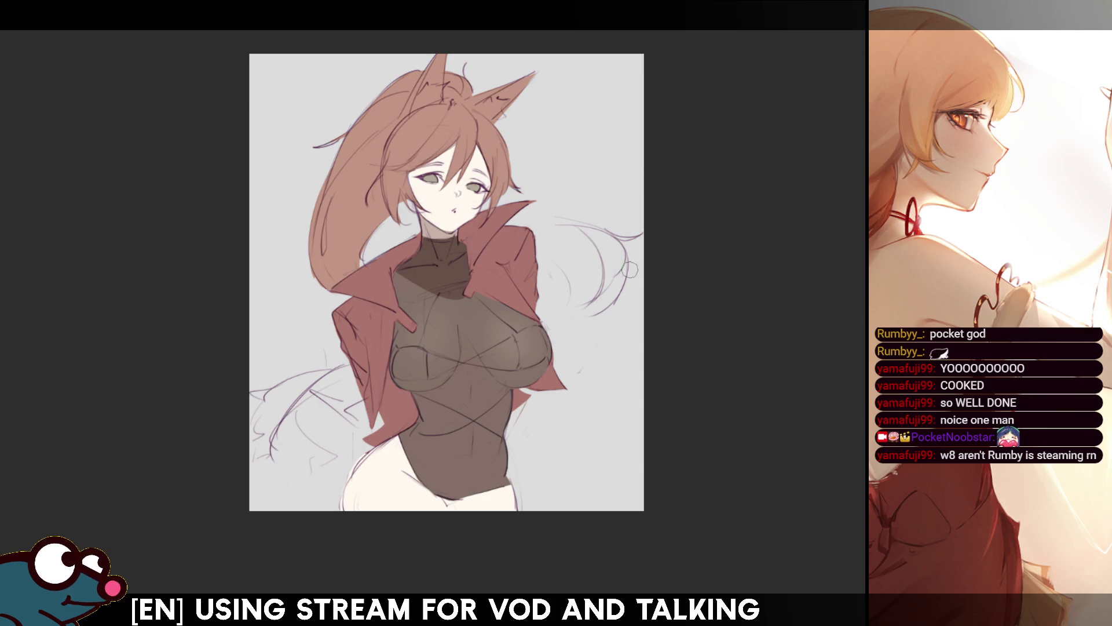
left_click_drag(454, 324, 435, 387)
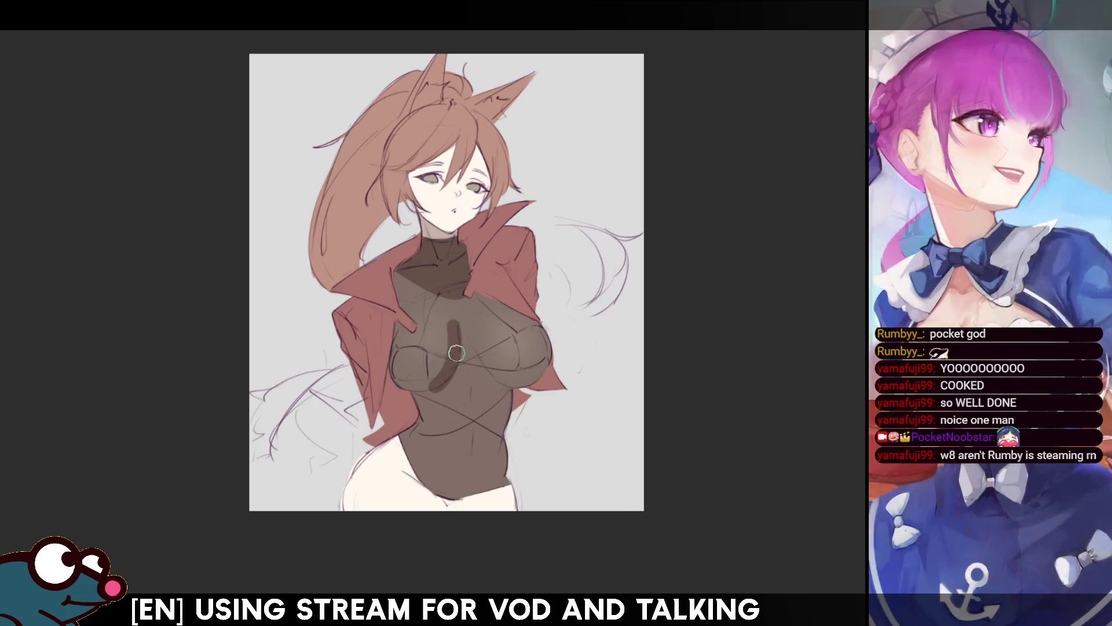
key("ctrl+z")
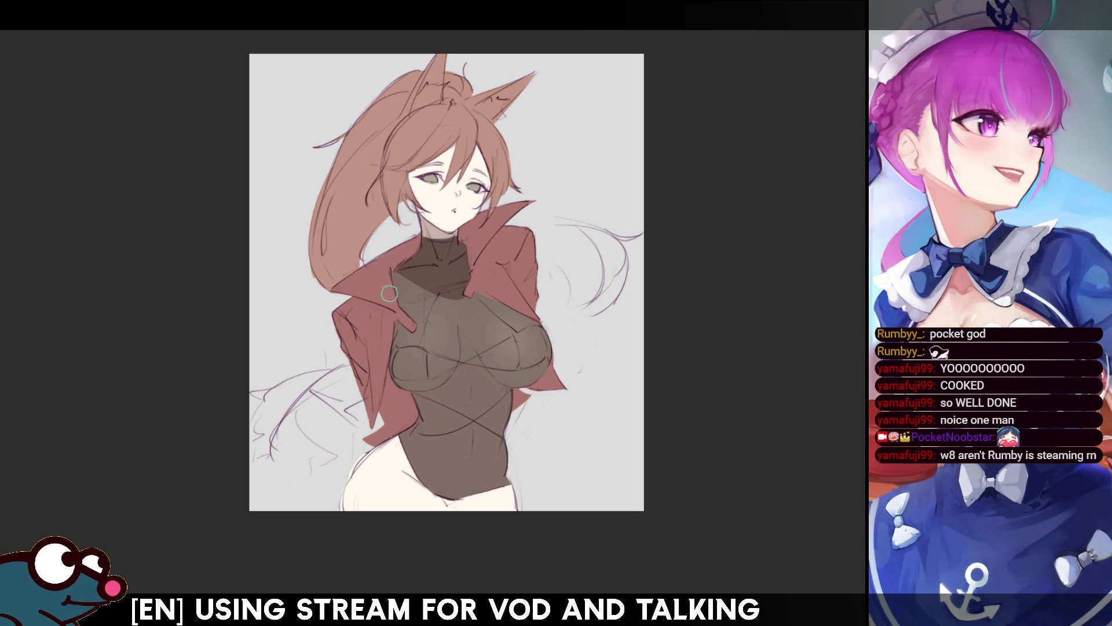
mouse_move(454, 324)
left_mouse_down()
mouse_move(452, 354)
mouse_move(454, 328)
left_mouse_up()
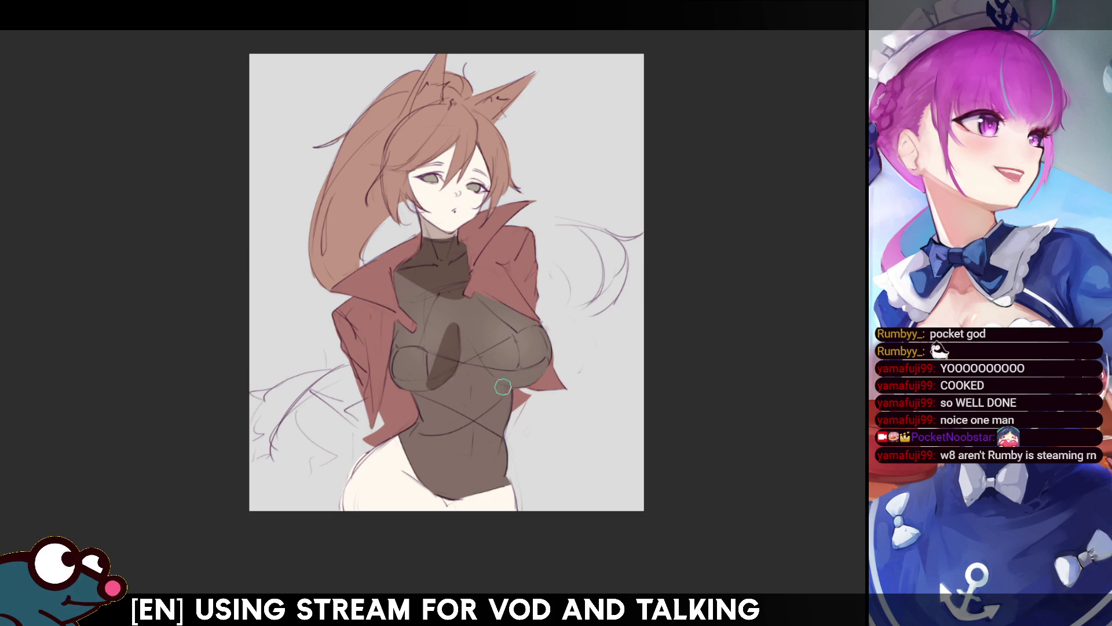
key("ctrl+z")
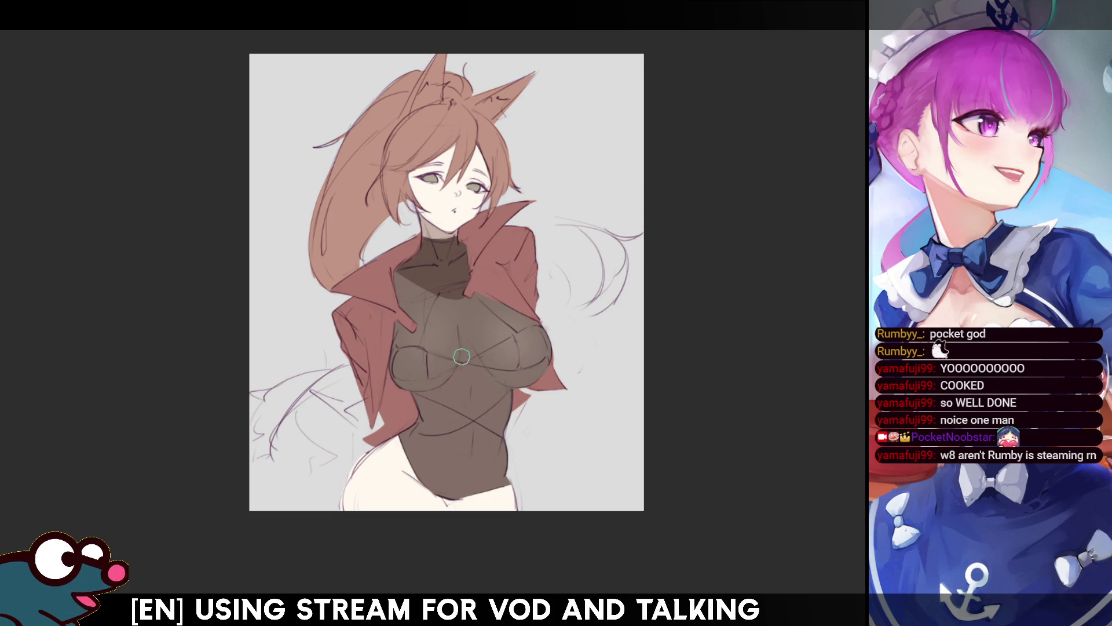
mouse_move(459, 322)
left_mouse_down()
mouse_move(442, 386)
mouse_move(467, 351)
mouse_move(440, 387)
mouse_move(463, 343)
left_mouse_up()
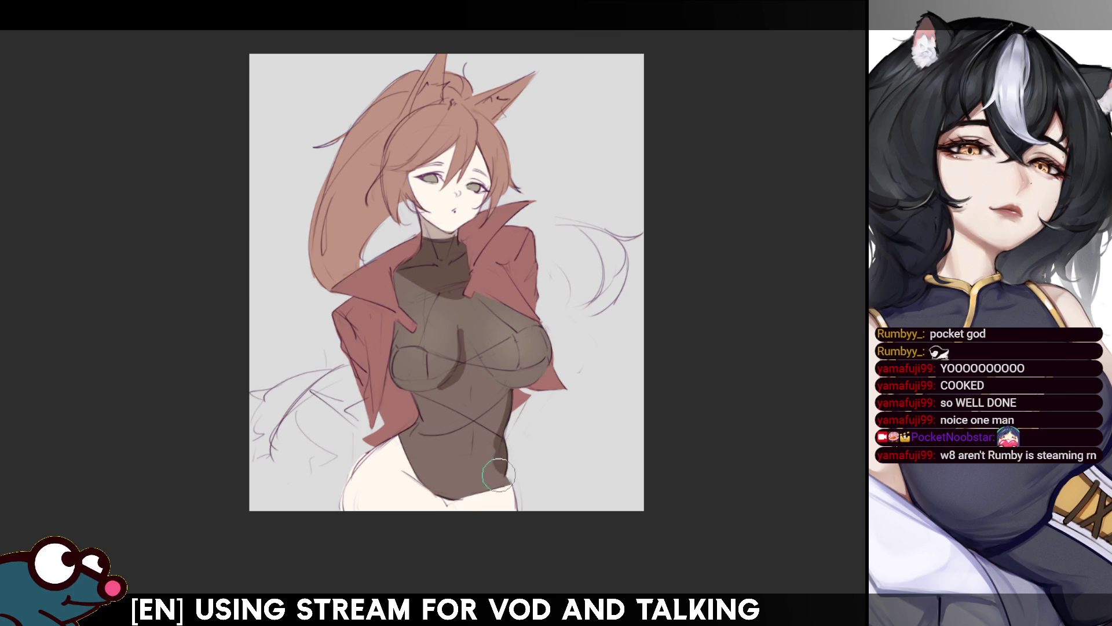
- Extend the bodysuit's bottom edge and shade beneath the chest and down the torso
left_click_drag(487, 492, 515, 471)
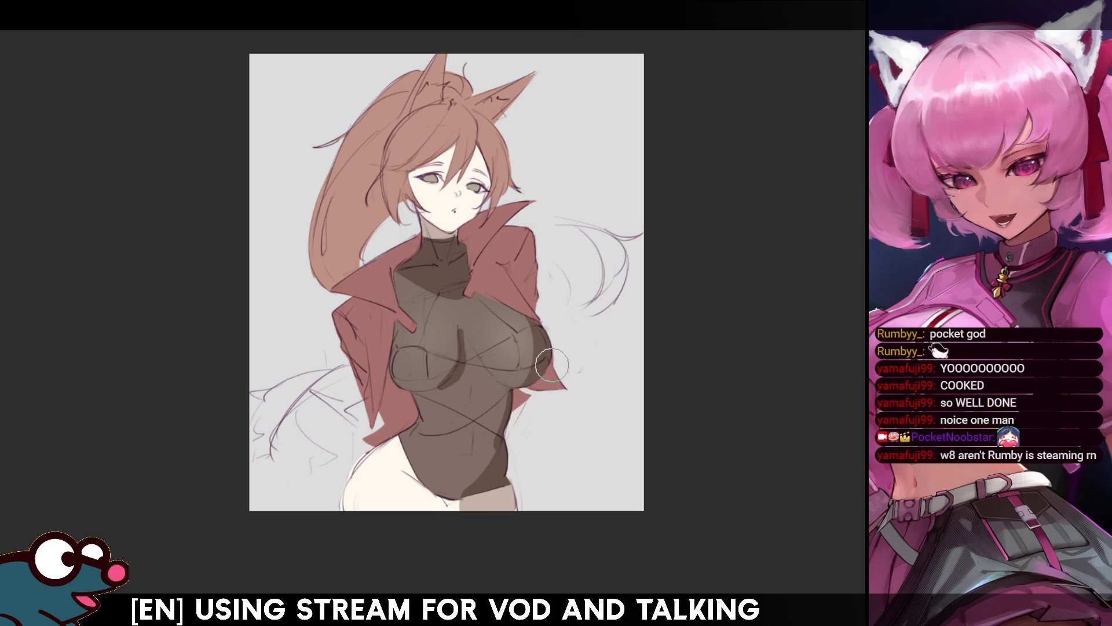
left_click_drag(423, 383, 446, 379)
key("ctrl+z")
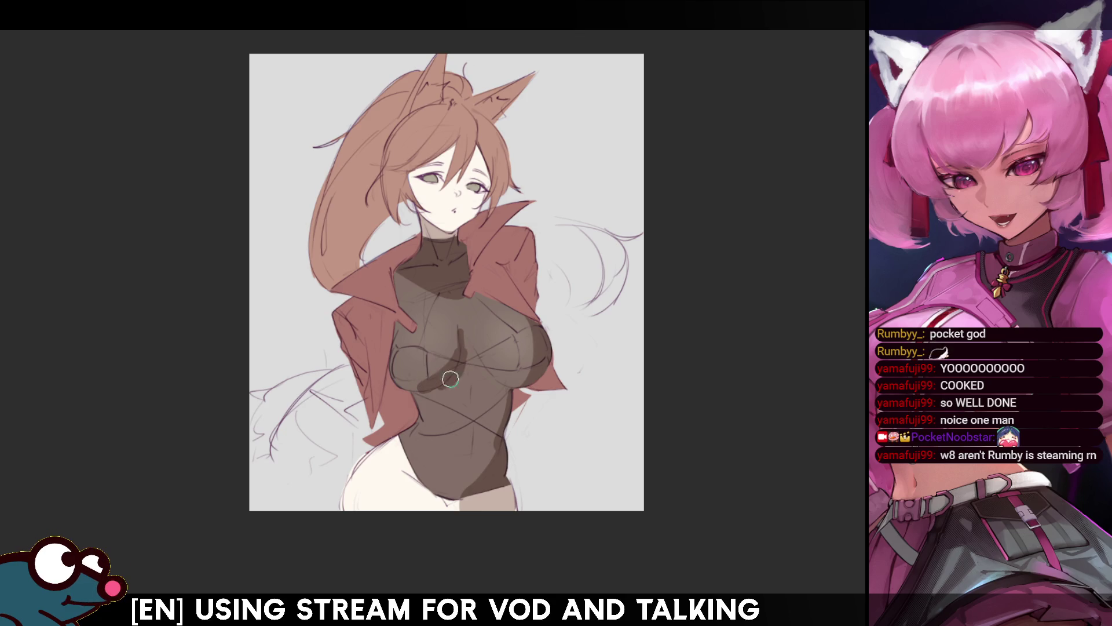
mouse_move(422, 389)
left_mouse_down()
mouse_move(457, 386)
mouse_move(463, 357)
left_mouse_up()
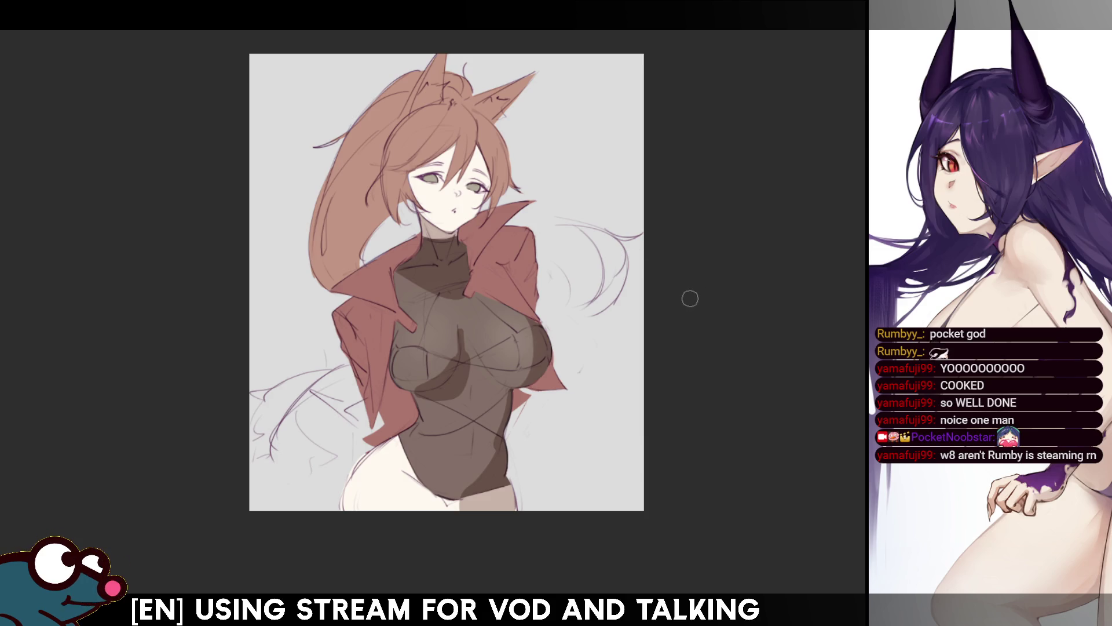
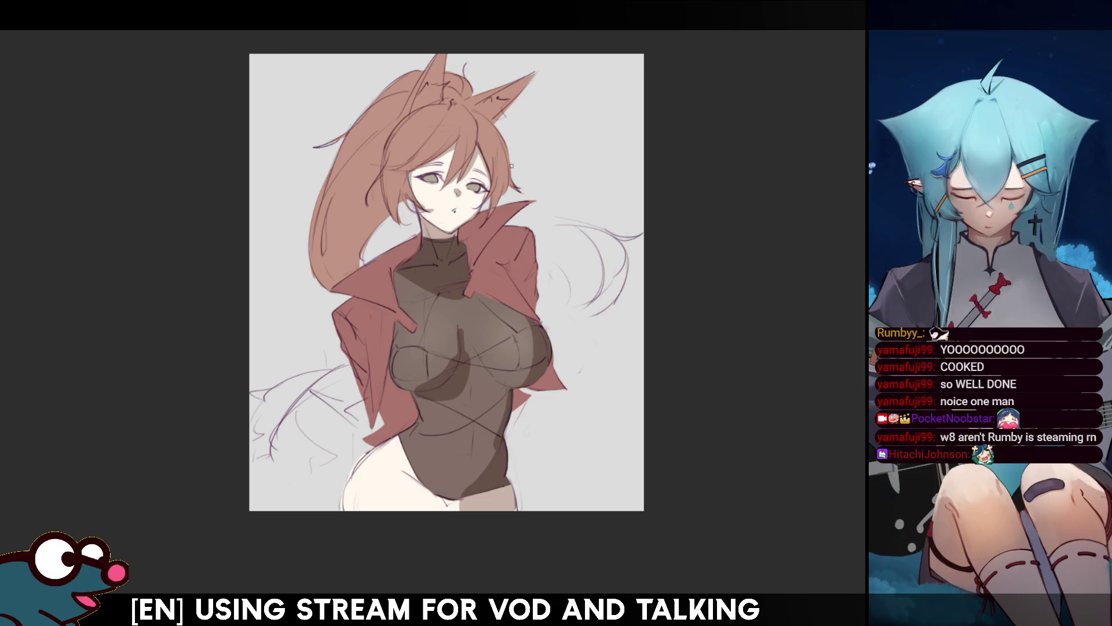
- Deepen the shading down the turtleneck and across the bodysuit's chest, checking it mirrored
key("h")
key("h")
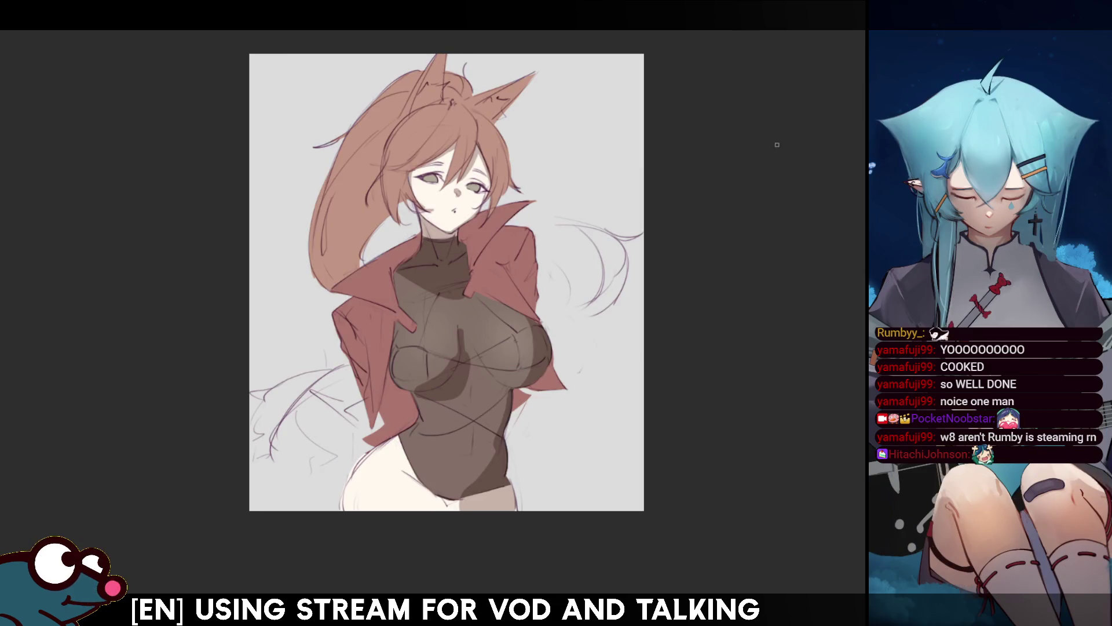
scroll(440, 301, "up", 1)
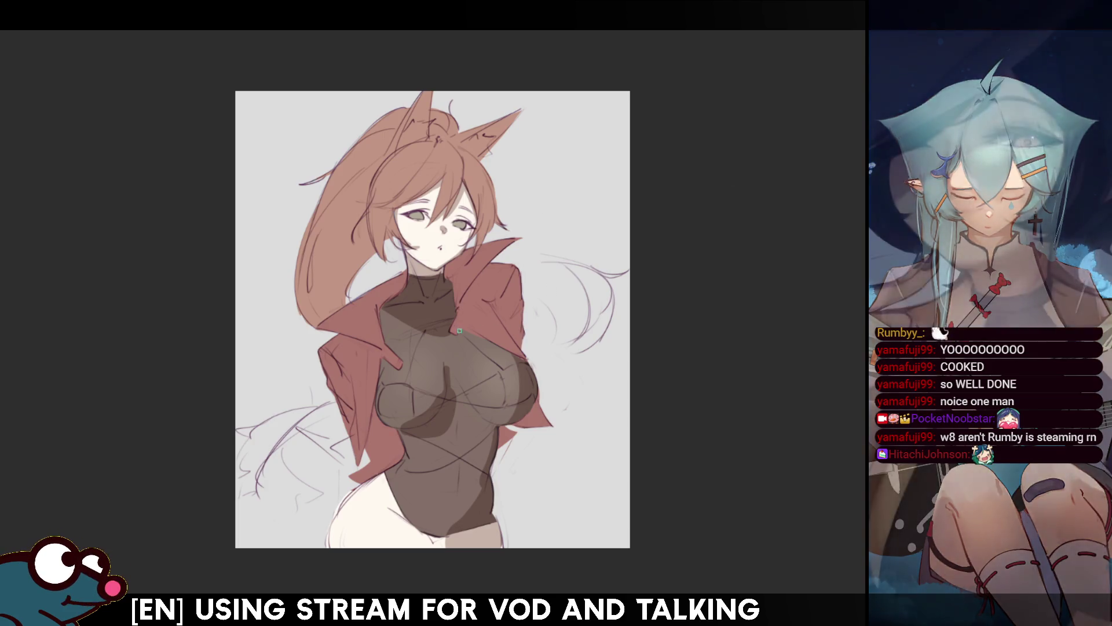
mouse_move(396, 299)
left_mouse_down()
mouse_move(385, 347)
mouse_move(397, 362)
left_mouse_up()
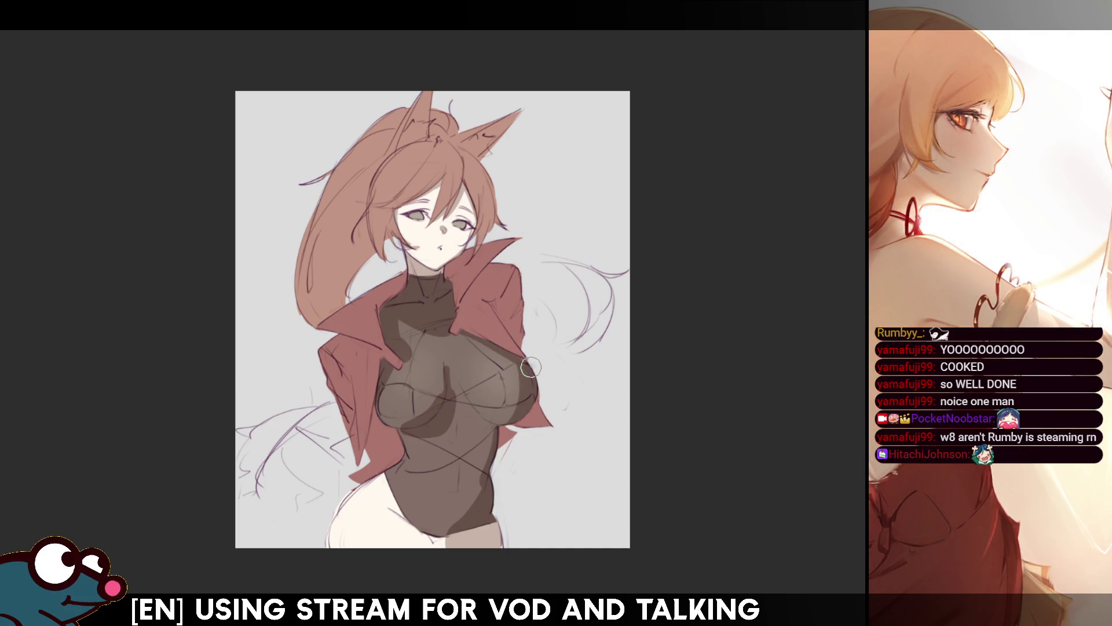
key("h")
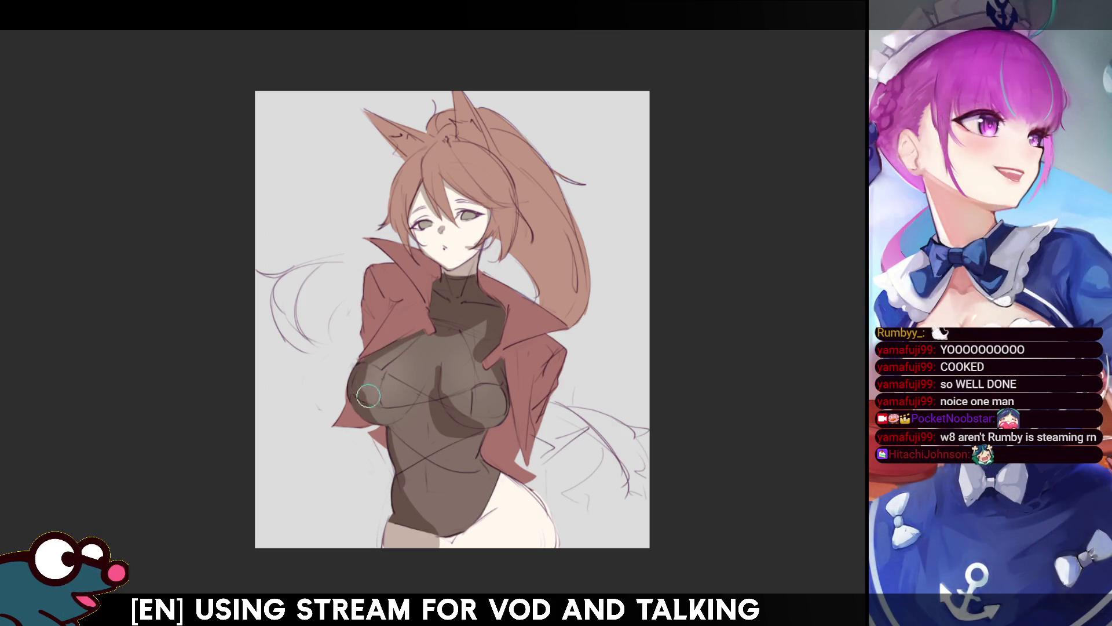
key("h")
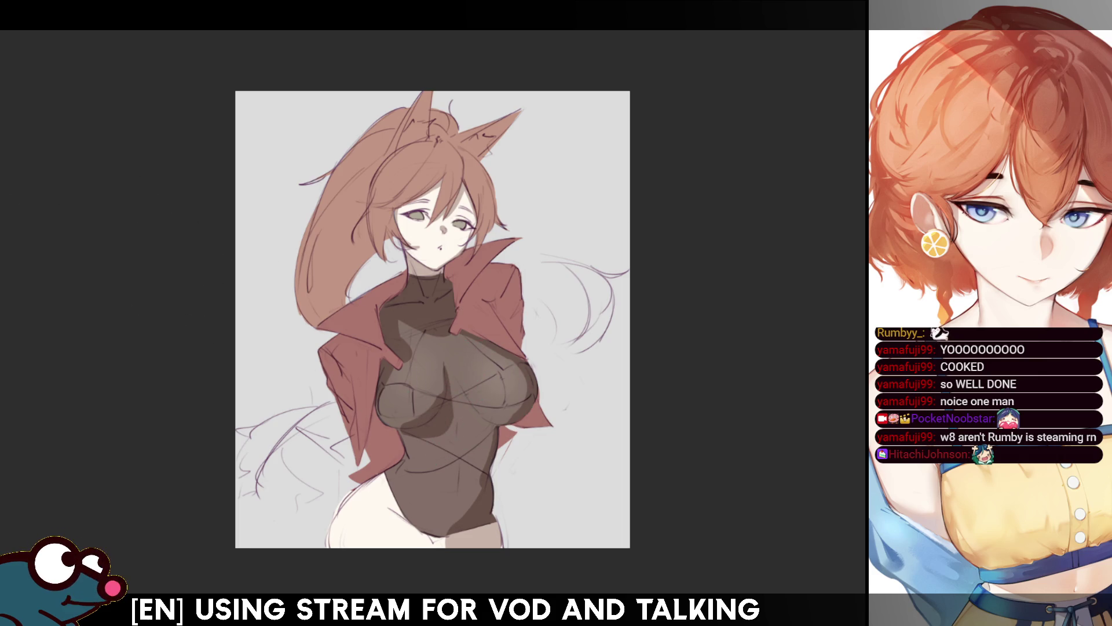
mouse_move(440, 278)
left_mouse_down()
mouse_move(464, 324)
mouse_move(459, 372)
mouse_move(500, 414)
left_mouse_up()
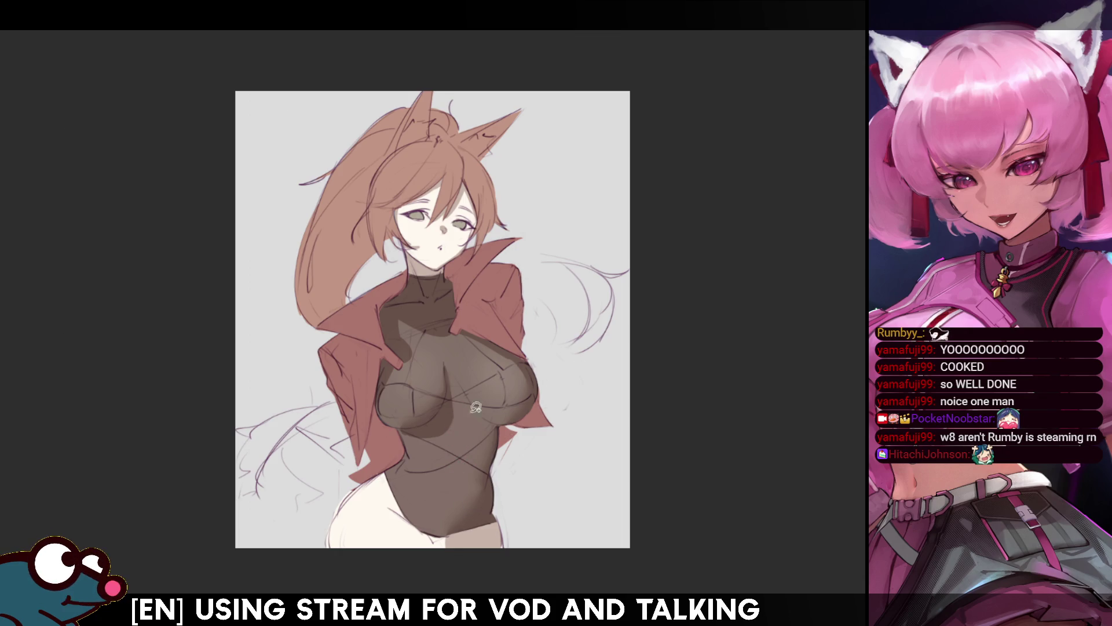
- Lasso a narrow strip down the torso's centre, redrawing the outline once
mouse_move(461, 412)
left_mouse_down()
mouse_move(455, 515)
mouse_move(475, 475)
left_mouse_up()
key("h")
left_click(451, 436)
mouse_move(433, 399)
left_mouse_down()
mouse_move(438, 519)
mouse_move(406, 459)
mouse_move(401, 418)
left_mouse_up()
key("h")
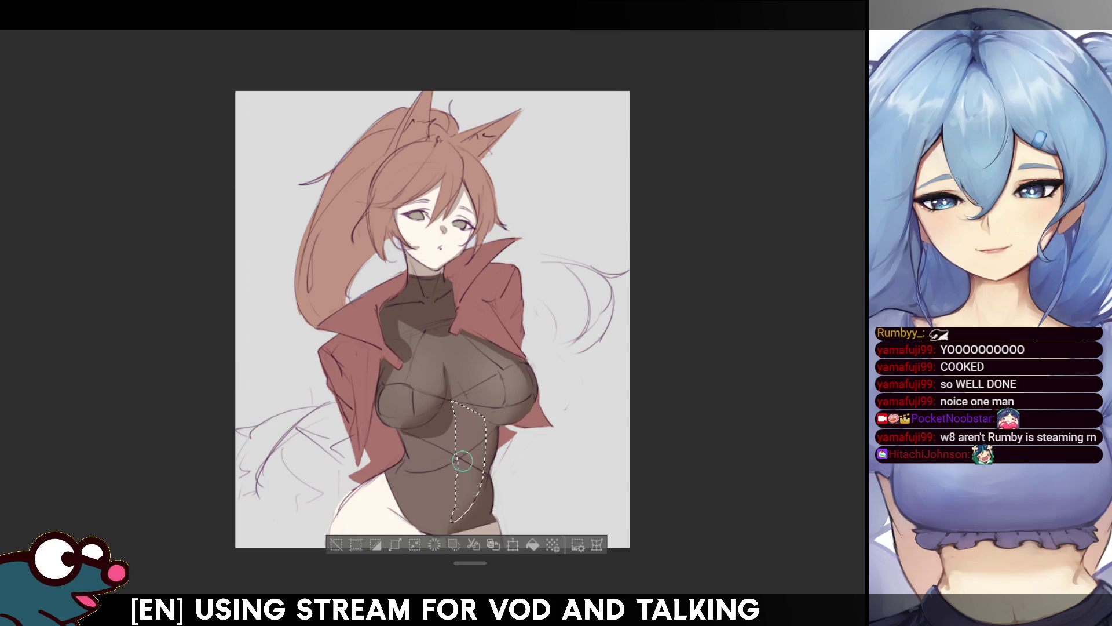
- Paint the stomach line inside the adjusted torso strip selection, then deselect
left_click_drag(462, 461, 447, 419)
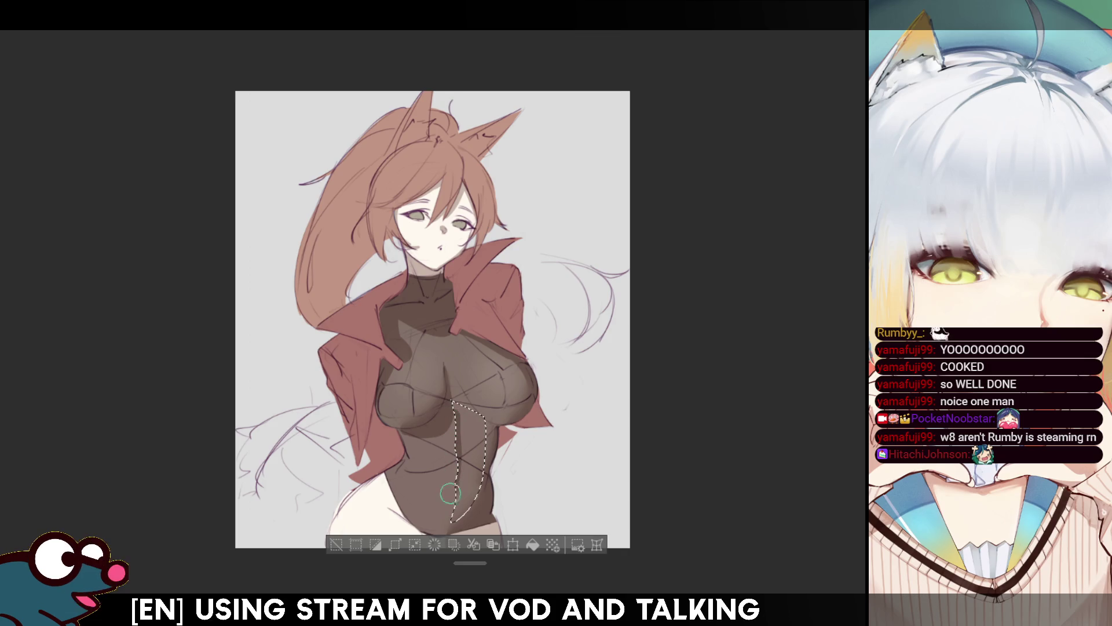
key("ctrl+d")
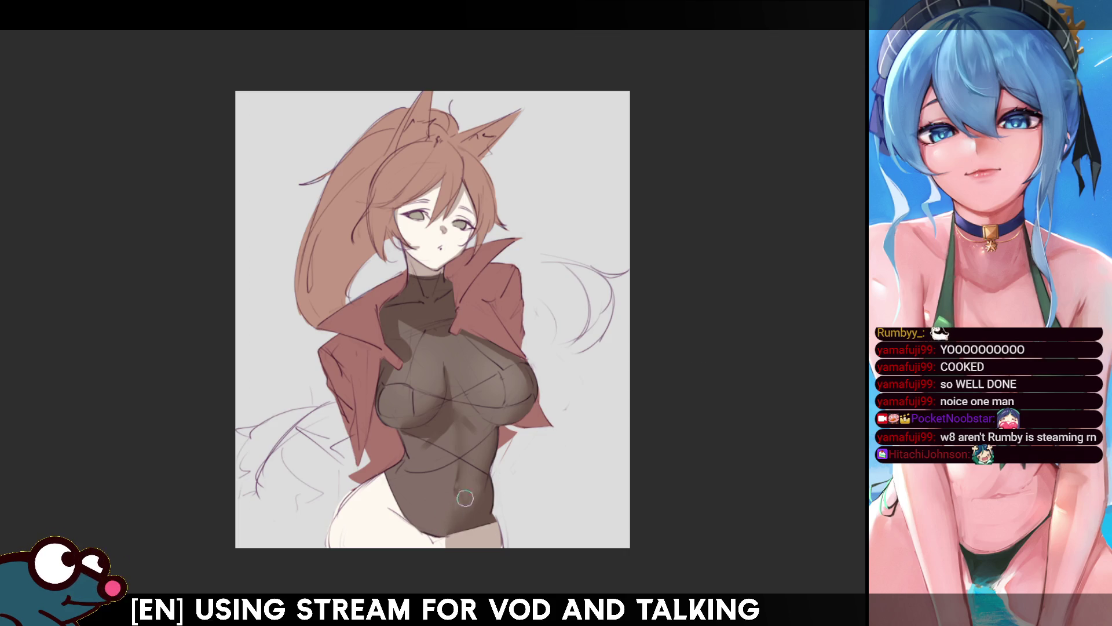
left_click_drag(654, 416, 657, 374)
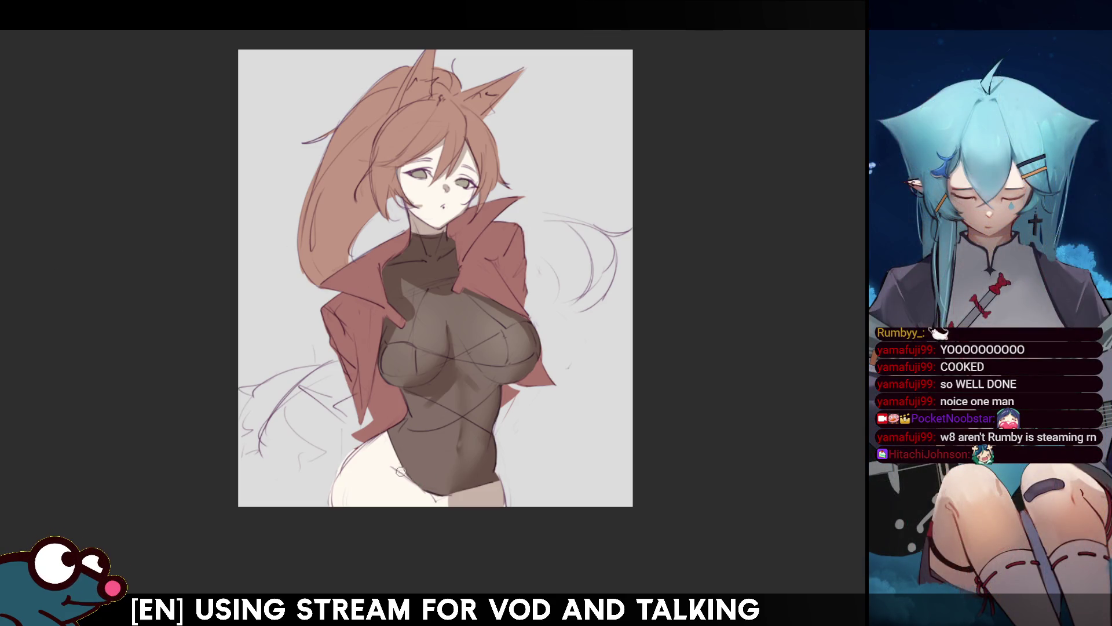
- Shade the lower bodysuit near the crotch and hips
left_click_drag(406, 463, 432, 513)
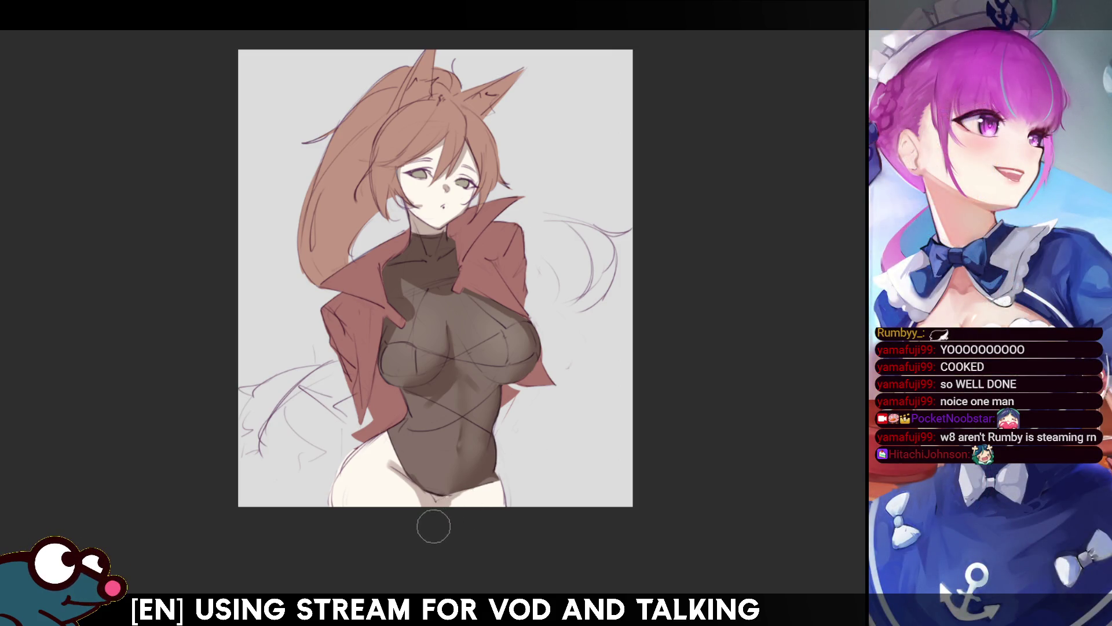
scroll(433, 287, "up", 1)
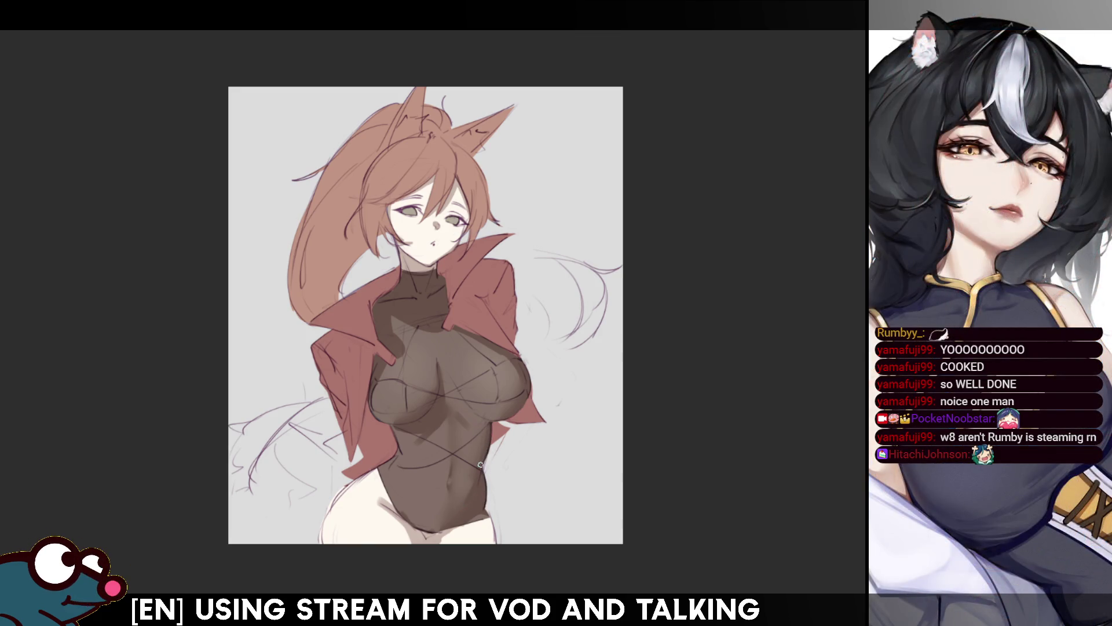
- Check the drawing mirrored, return to the normal view, and enlarge the brush
key("m")
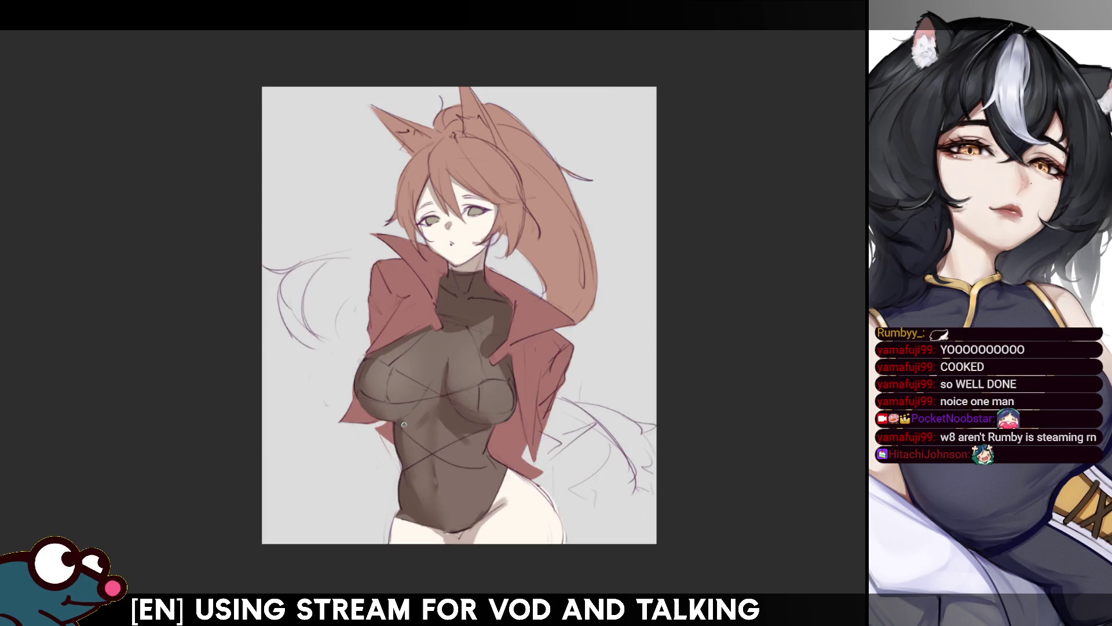
key("m")
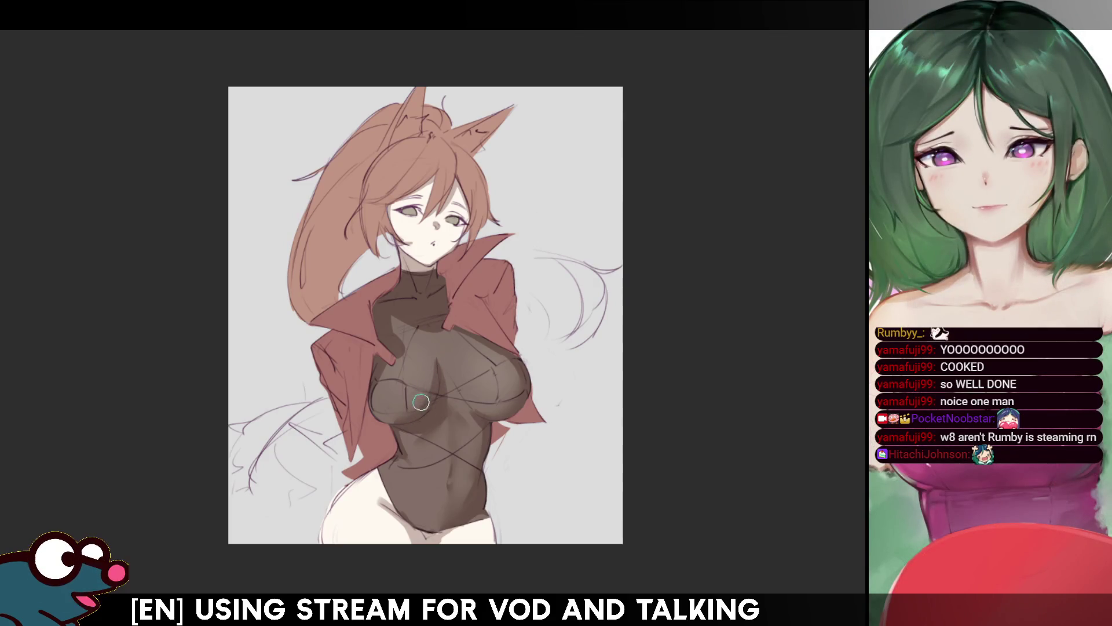
key("h")
key("h")
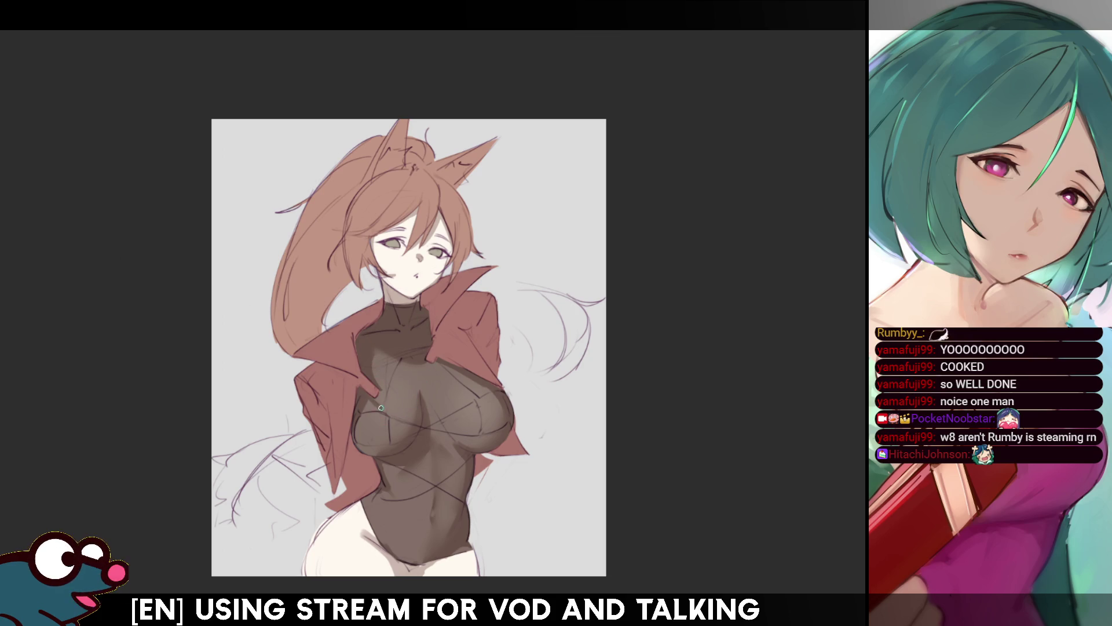
key("h")
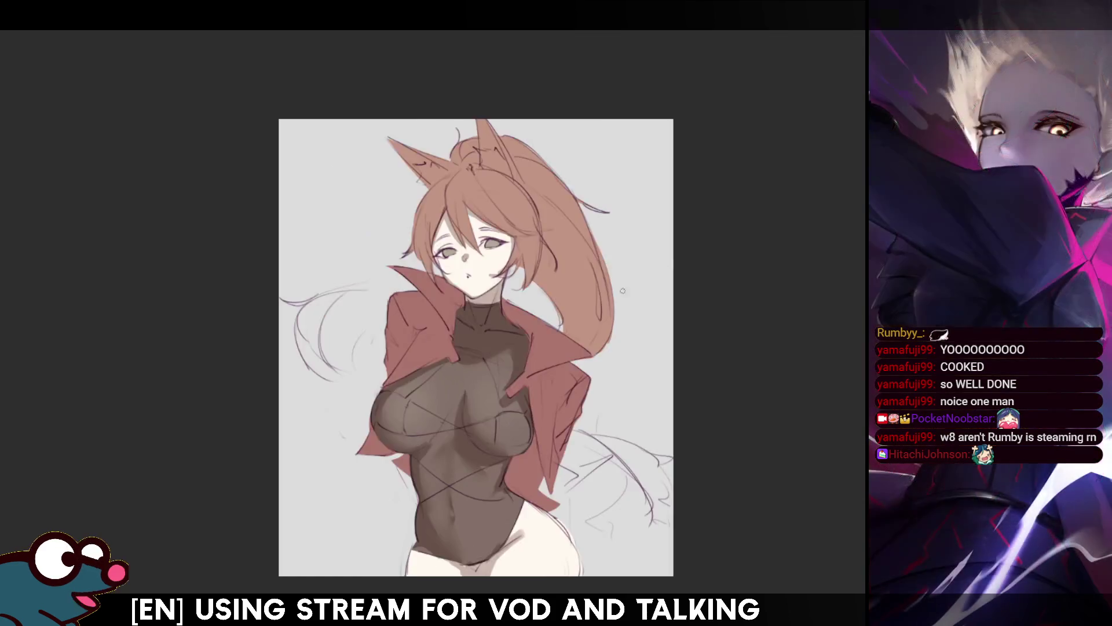
key("h")
key("bracketright")
key("bracketright")
key("bracketright")
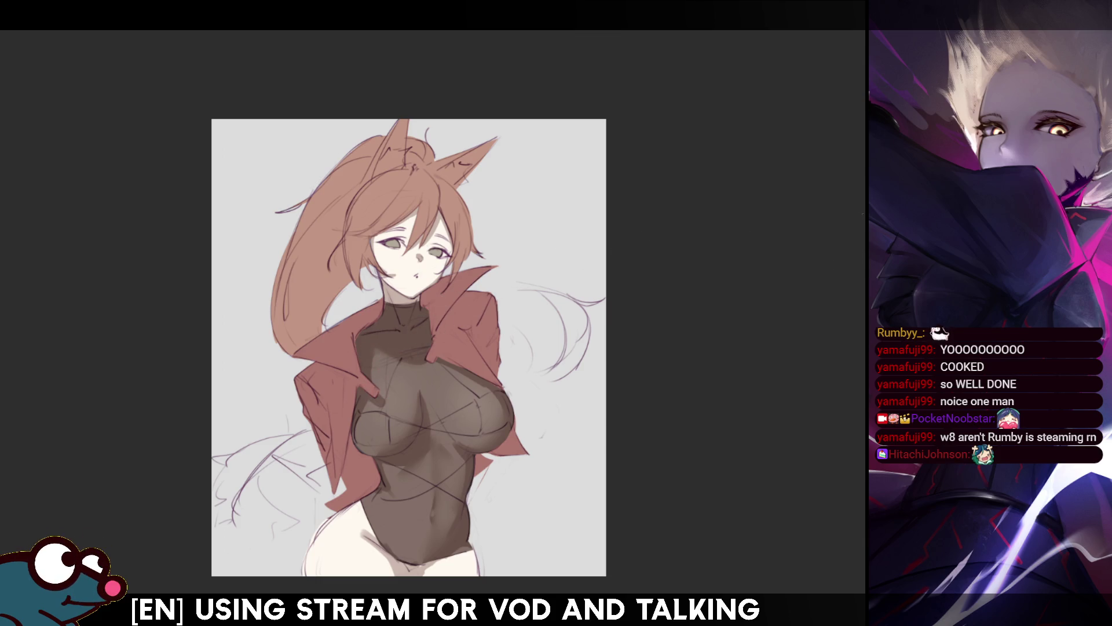
- Compare the latest bodysuit and face shading with undo/redo, keeping the darker version
mouse_move(572, 259)
left_mouse_down()
mouse_move(579, 239)
mouse_move(561, 250)
left_mouse_up()
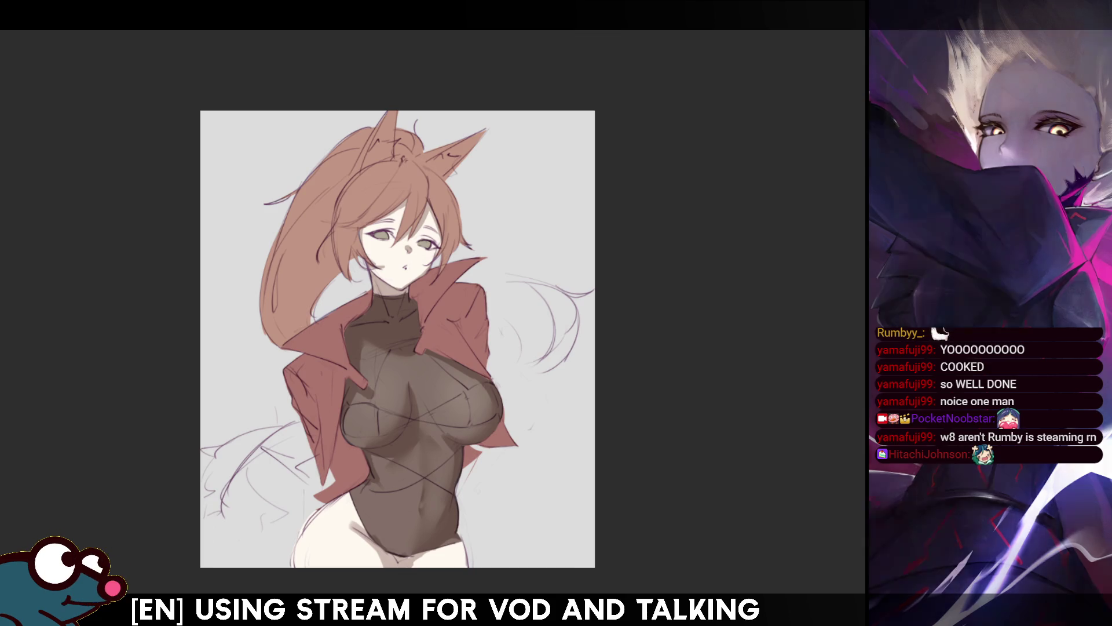
key("ctrl+z")
key("ctrl+shift+z")
key("ctrl+z")
key("ctrl+shift+z")
mouse_move(405, 348)
left_mouse_down()
mouse_move(423, 302)
mouse_move(391, 358)
mouse_move(409, 314)
left_mouse_up()
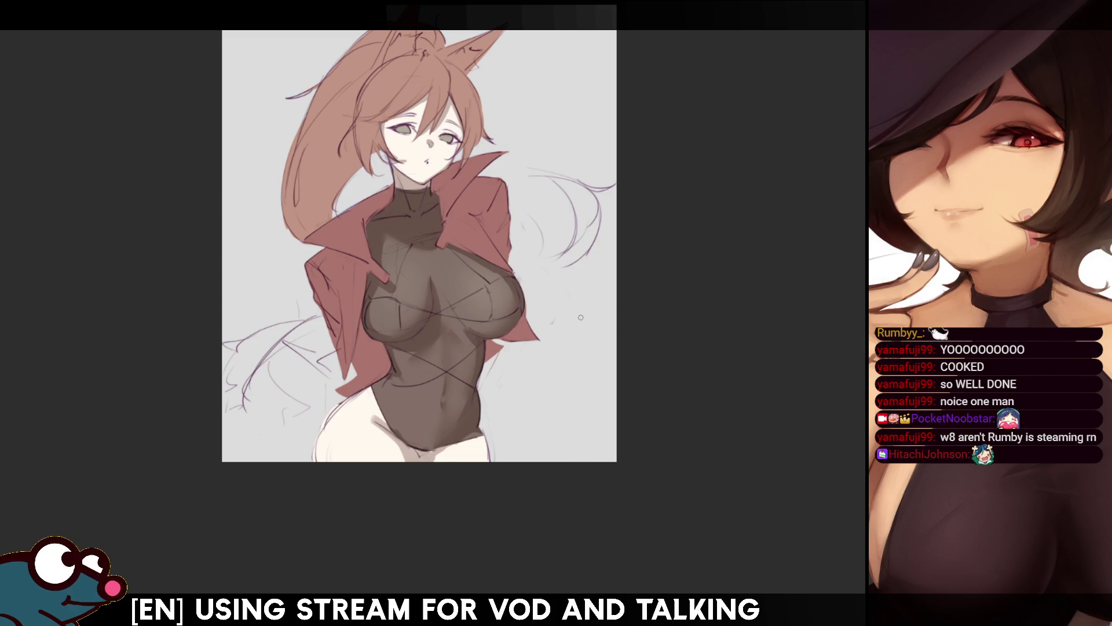
key("h")
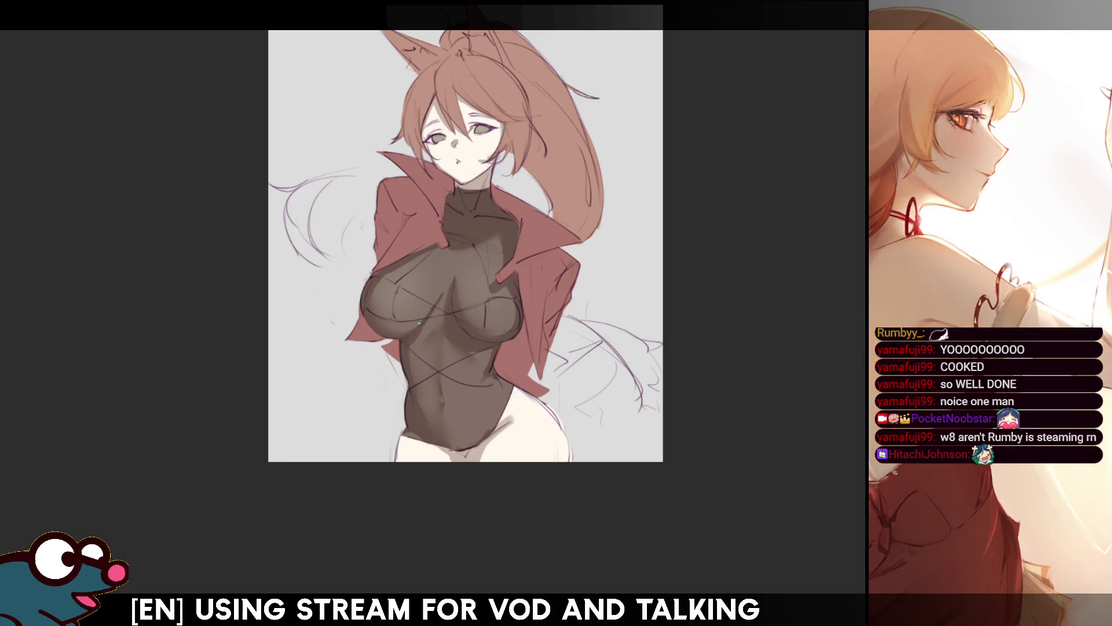
key("h")
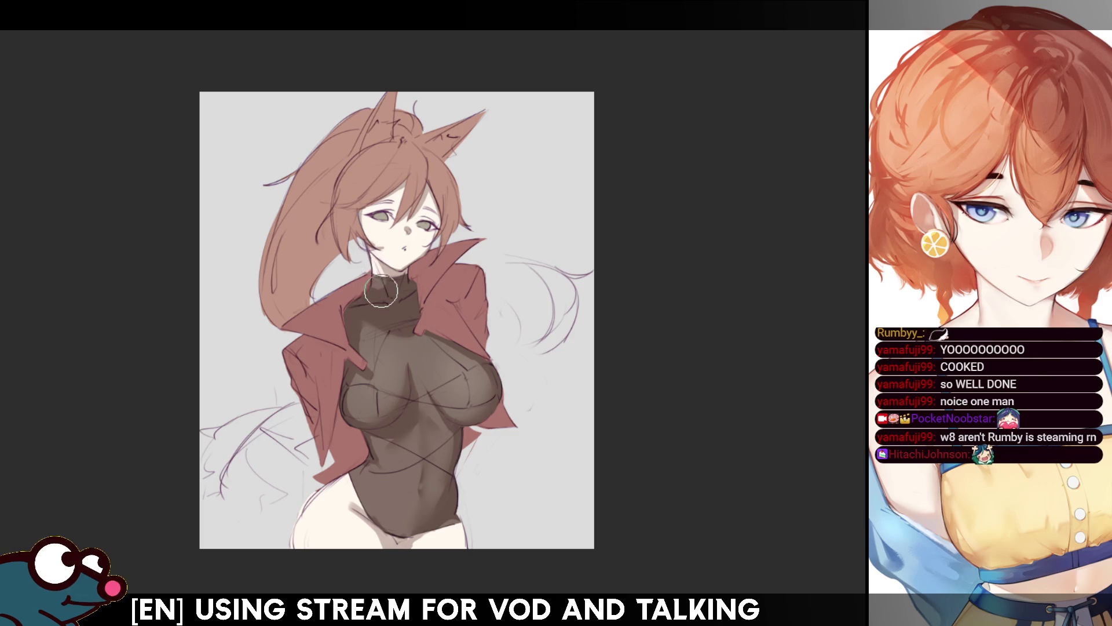
key("m")
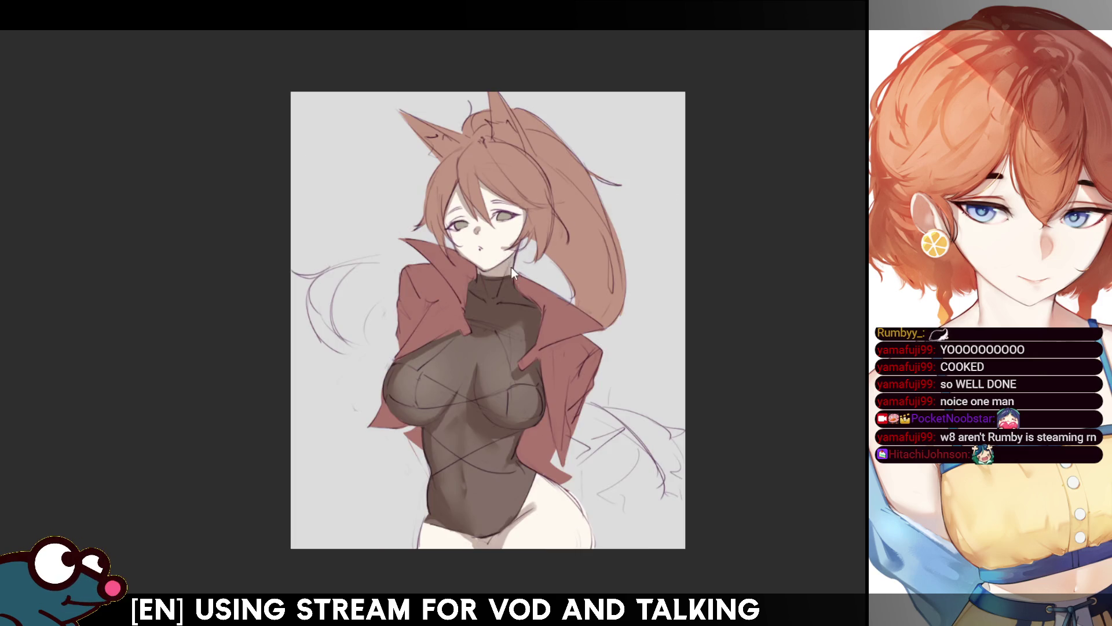
key("m")
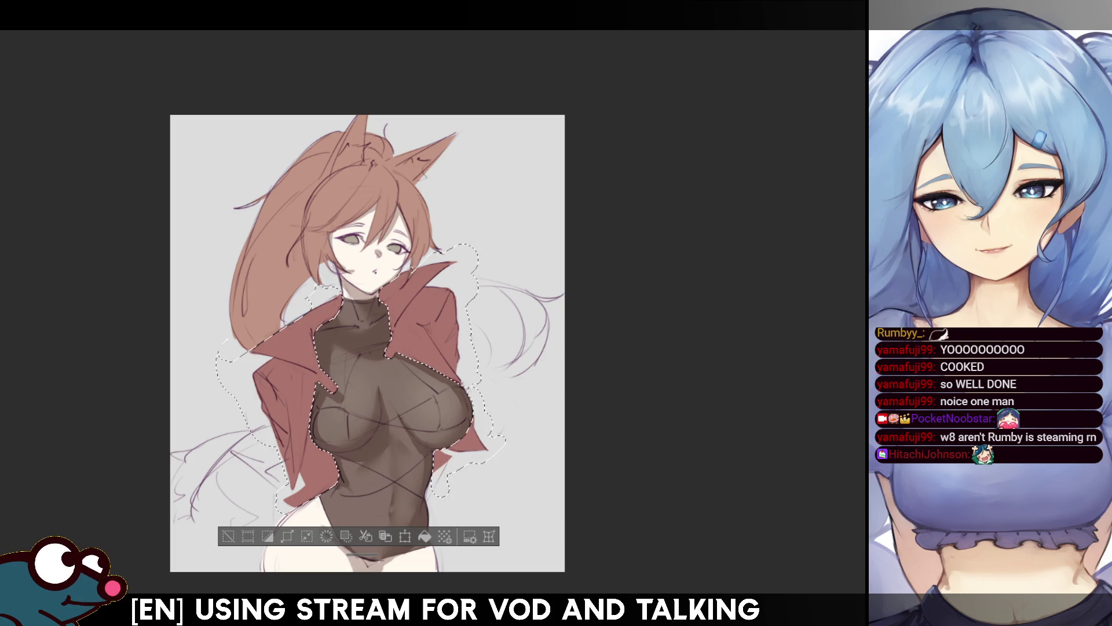
- Clear the figure selection and switch to a large brush for lighter sheer chest tones
key("ctrl+d")
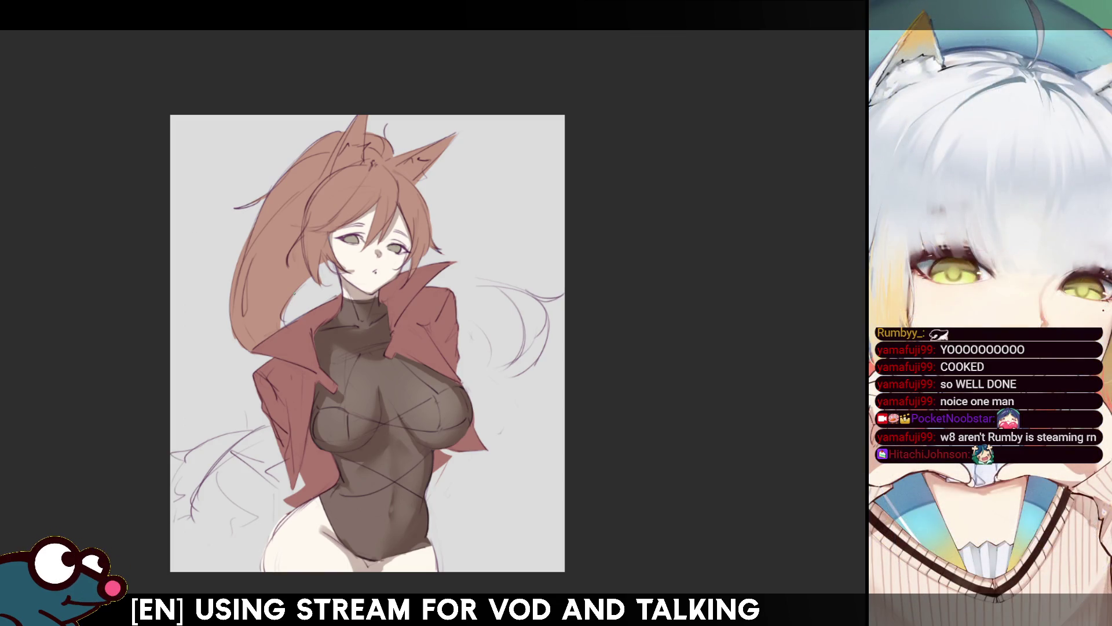
key("e")
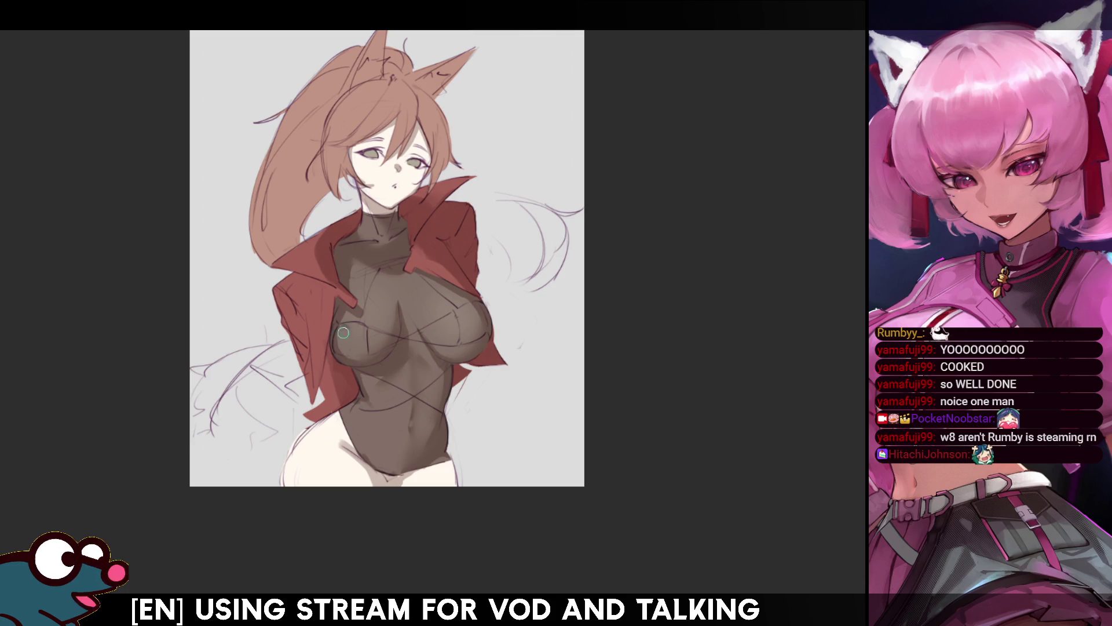
- Paint dark bikini patches on both sides of the chest and a strap across the upper chest
mouse_move(342, 325)
left_mouse_down()
mouse_move(344, 356)
mouse_move(368, 353)
mouse_move(357, 328)
left_mouse_up()
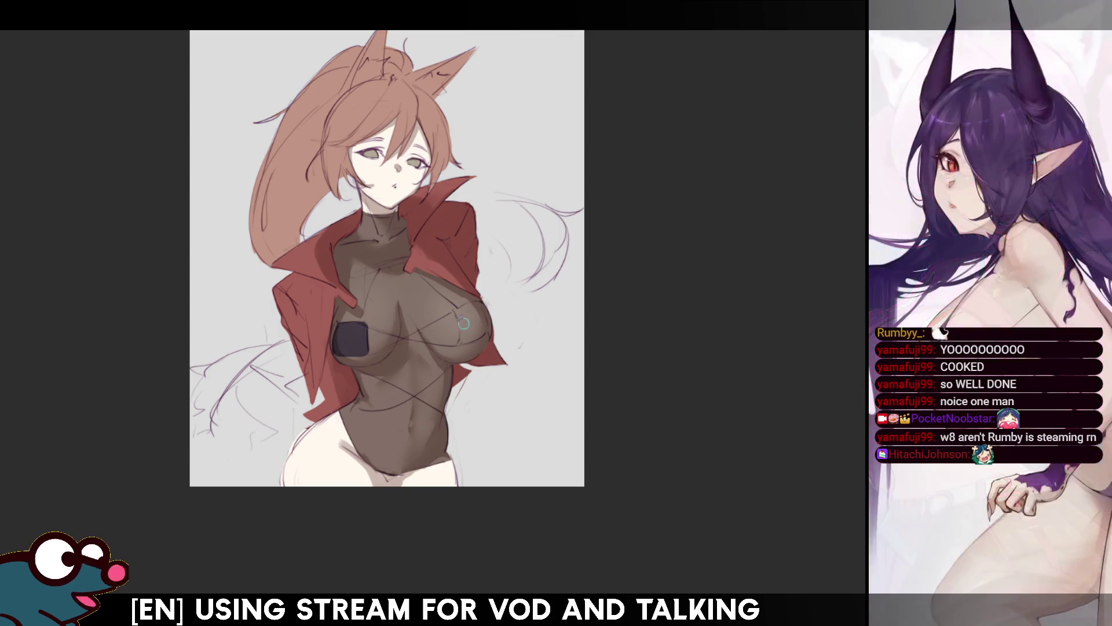
mouse_move(461, 315)
left_mouse_down()
mouse_move(465, 344)
mouse_move(483, 331)
mouse_move(468, 309)
left_mouse_up()
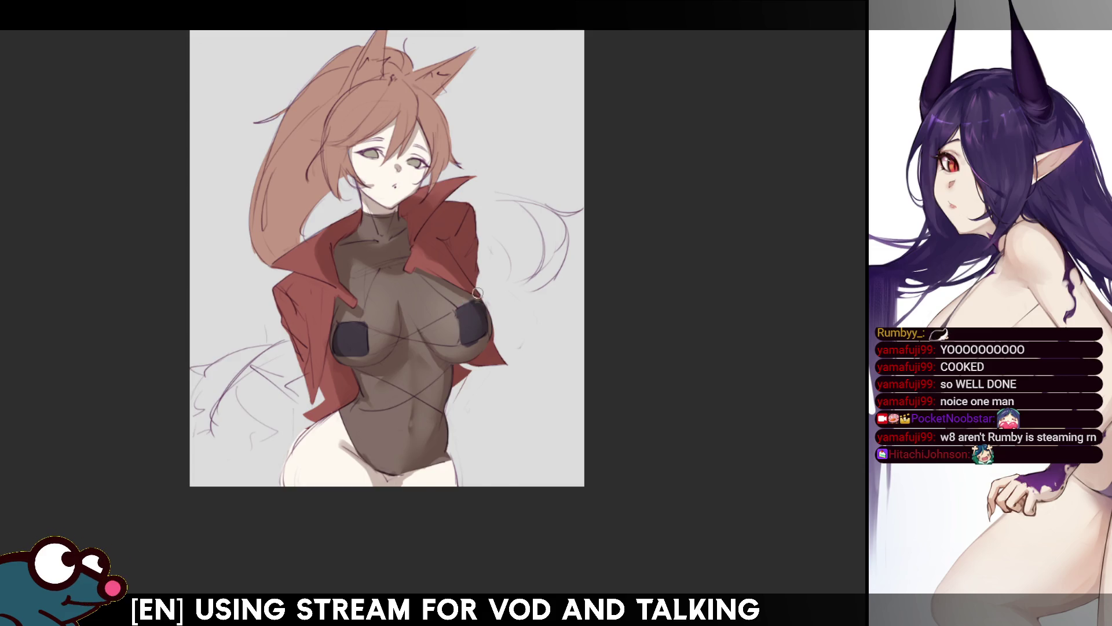
key("h")
left_click_drag(426, 312, 475, 270)
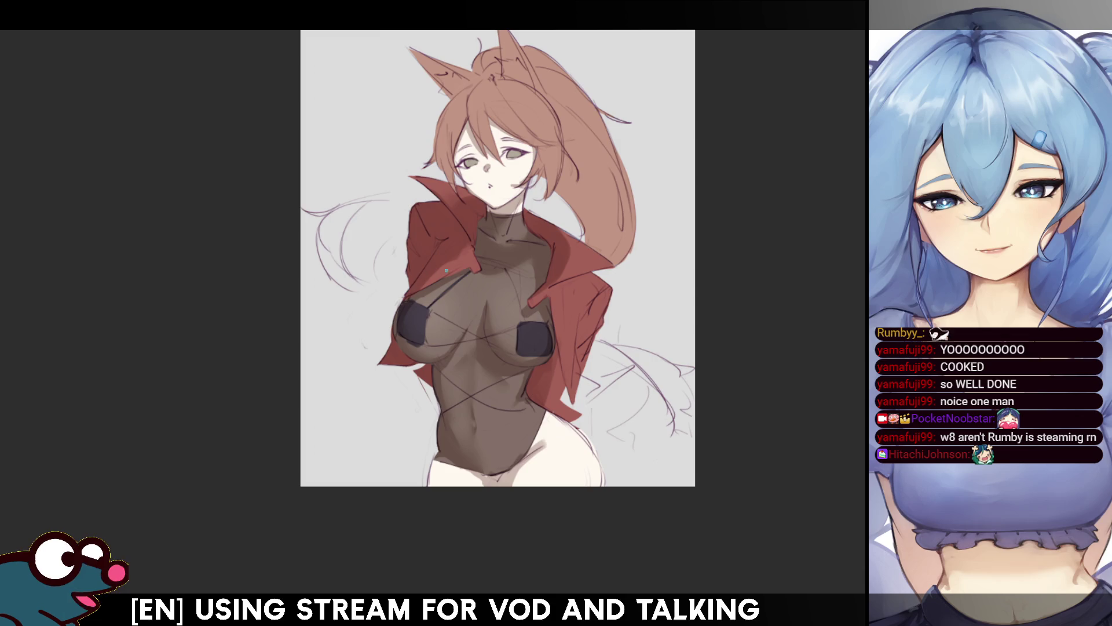
key("h")
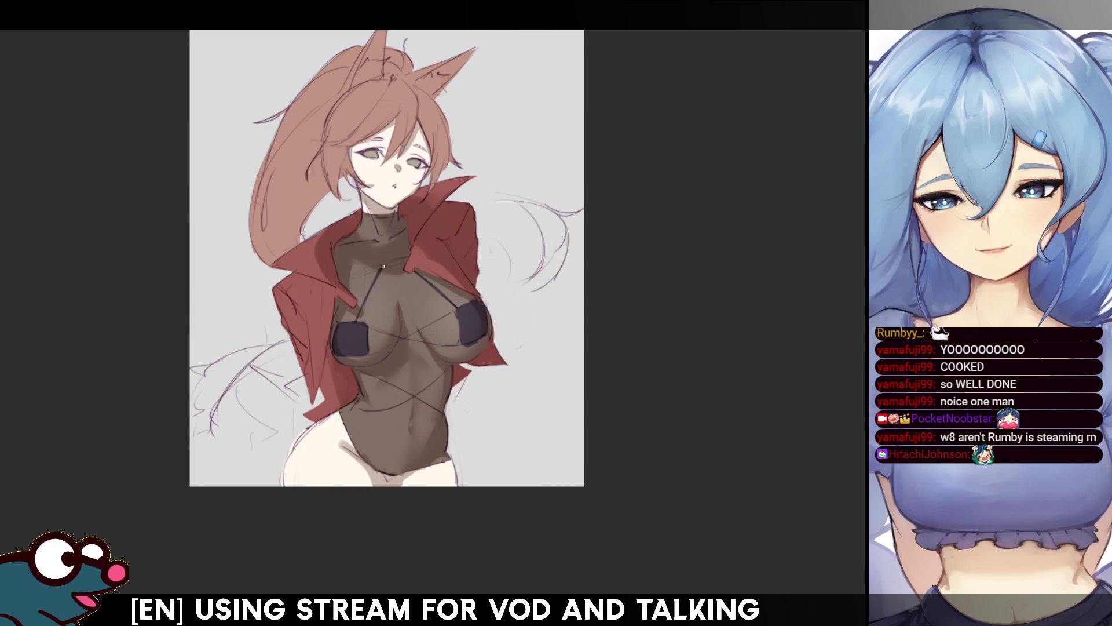
left_click_drag(337, 283, 410, 259)
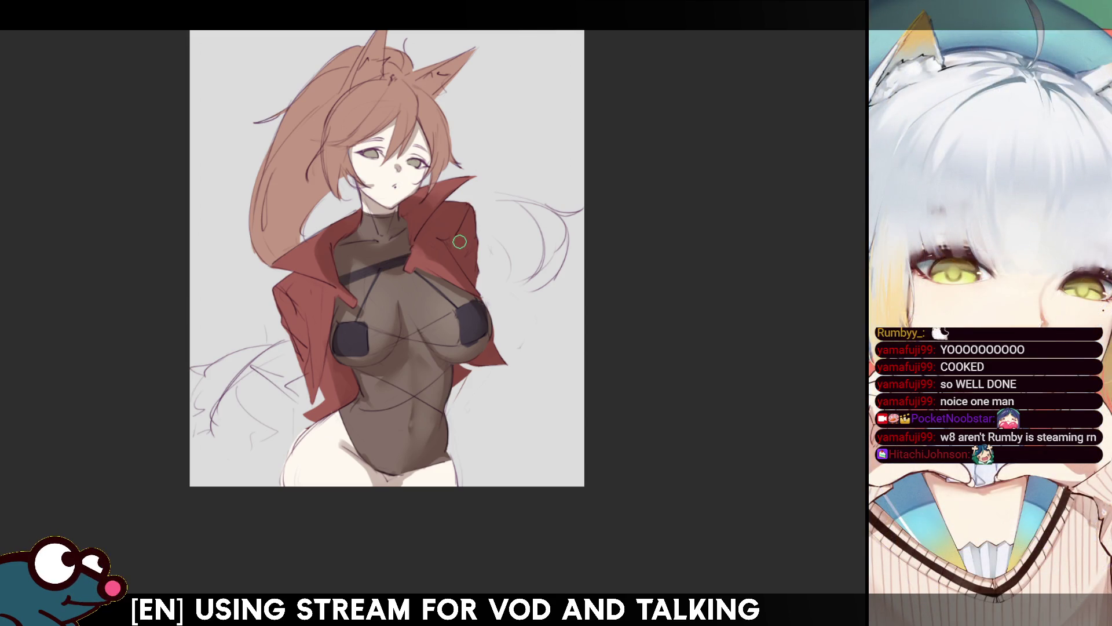
- Redraw the chest strap slightly lower and compare it with undo/redo before keeping it
key("ctrl+z")
left_click_drag(342, 280, 409, 261)
key("ctrl+z")
left_click_drag(341, 284, 406, 264)
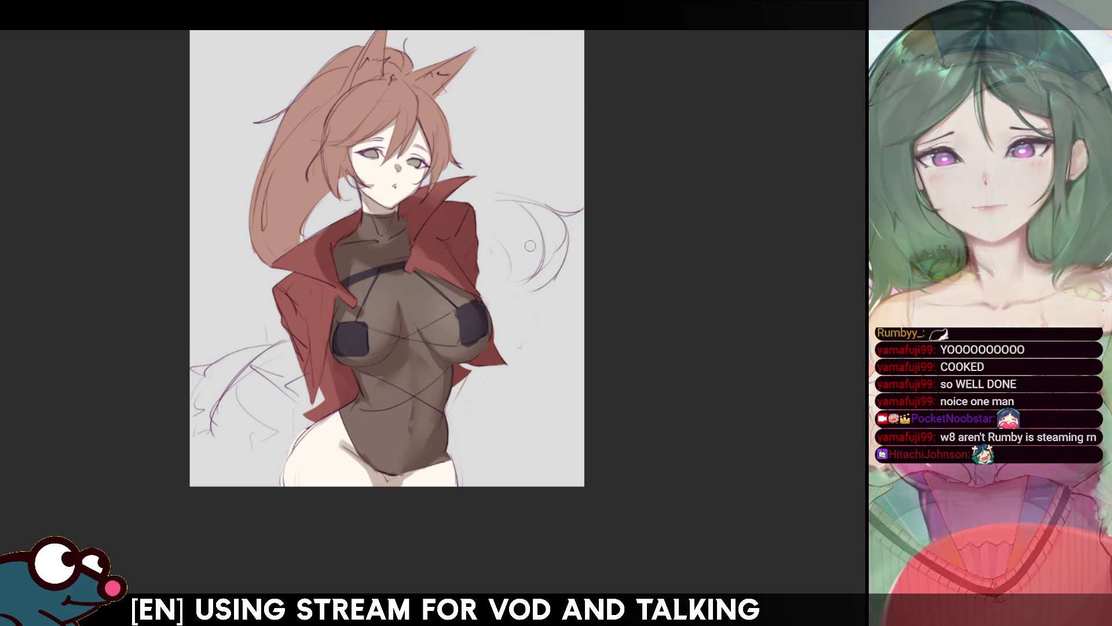
key("ctrl+z")
key("ctrl+y")
key("ctrl+z")
key("ctrl+y")
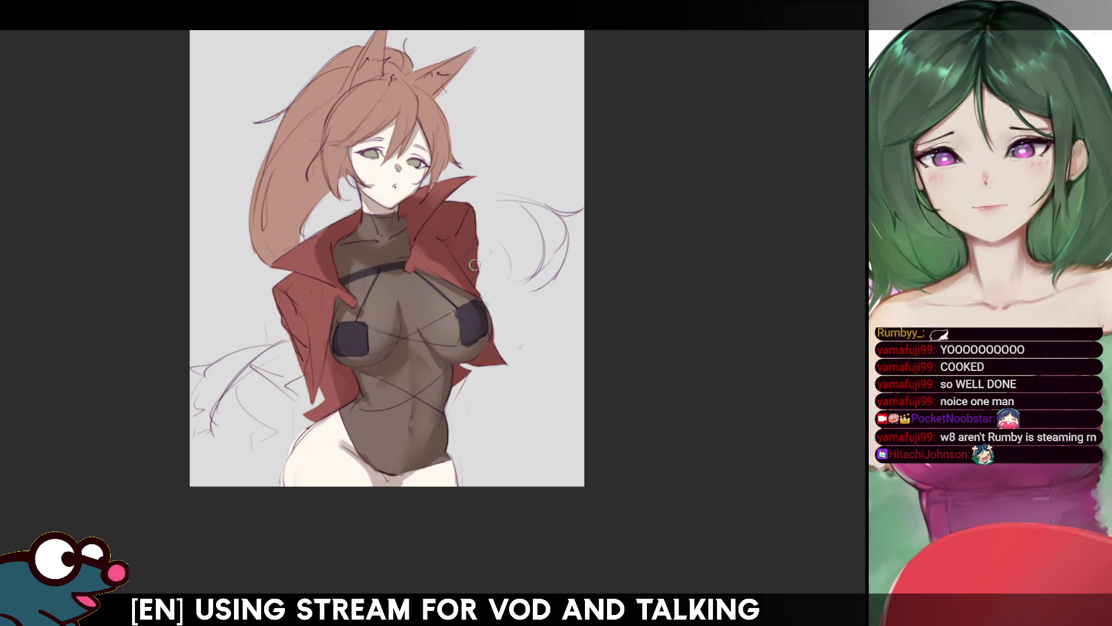
key("ctrl+z")
key("ctrl+y")
key("ctrl+z")
key("ctrl+y")
key("ctrl+z")
key("ctrl+y")
key("ctrl+z")
key("ctrl+y")
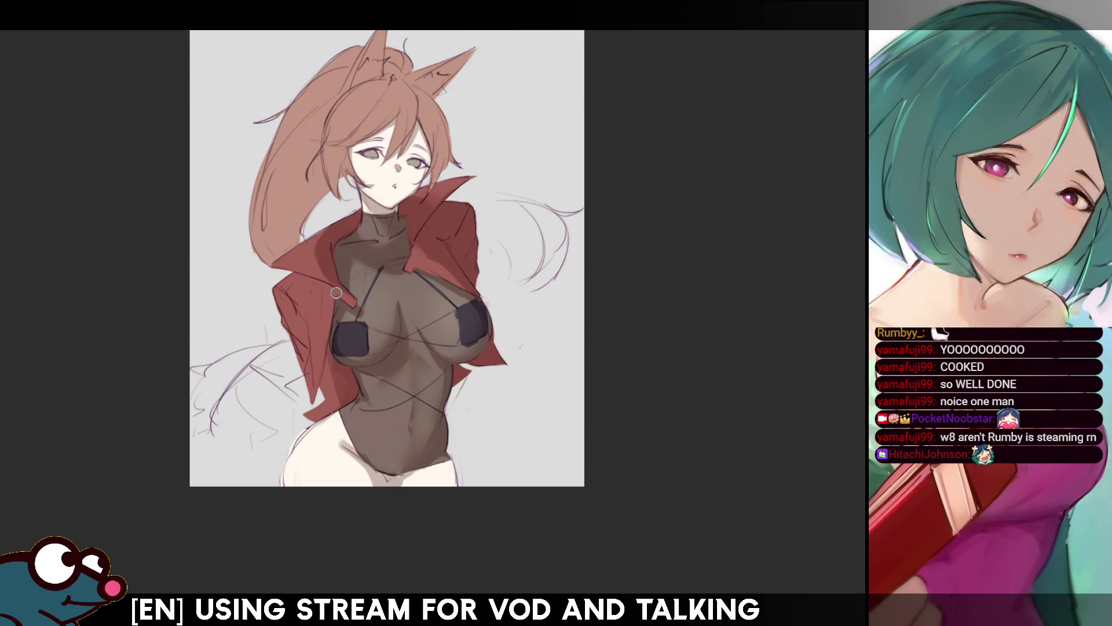
key("ctrl+y")
key("ctrl+z")
key("ctrl+y")
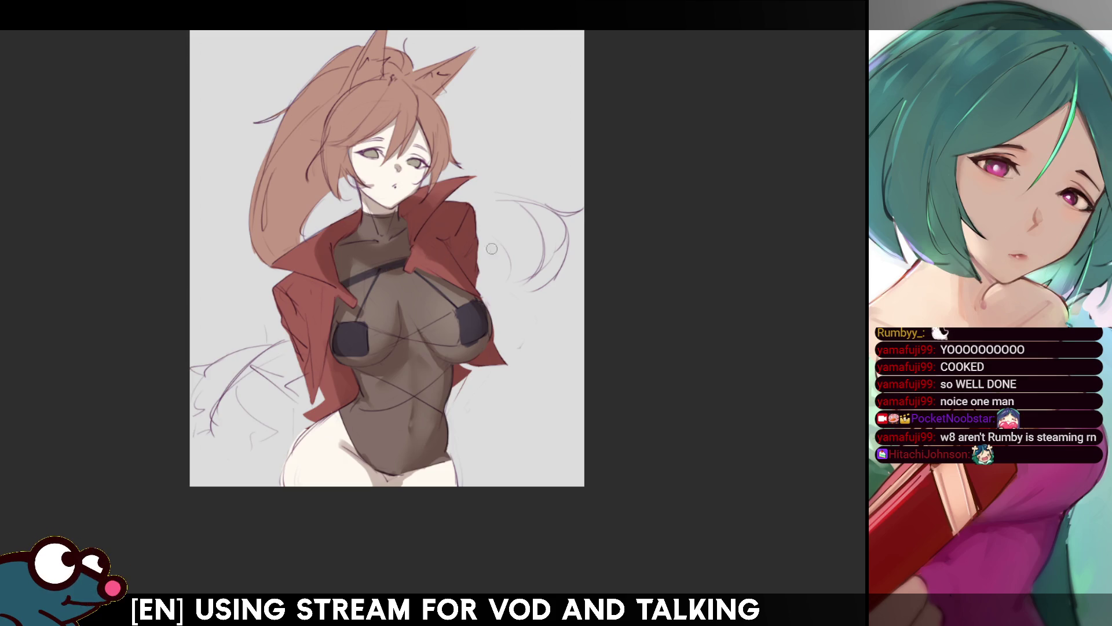
left_click_drag(692, 235, 681, 235)
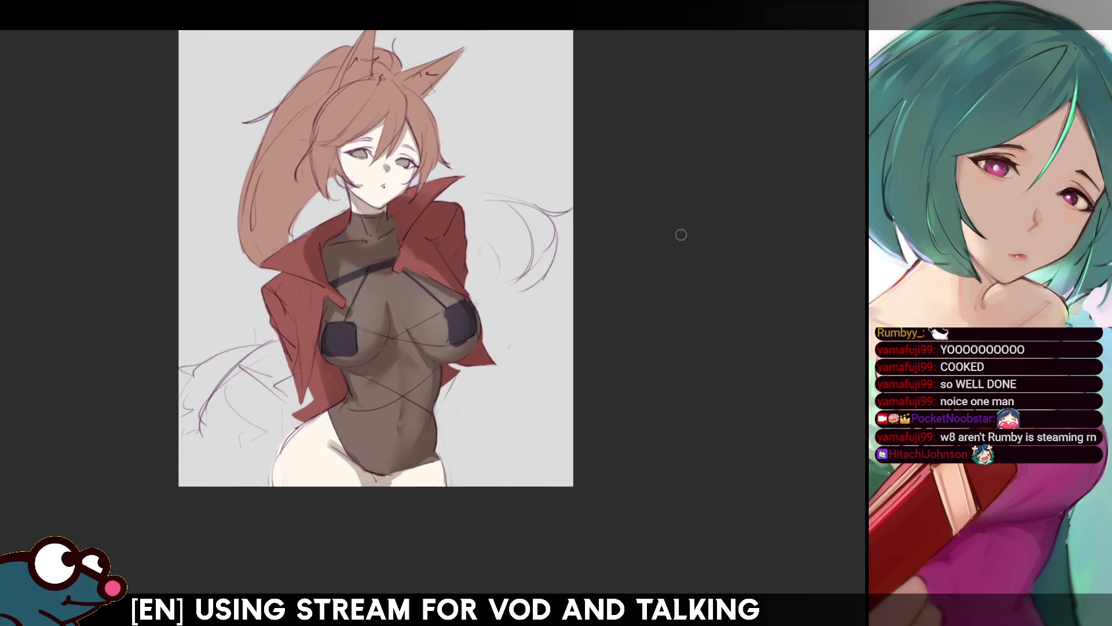
key("ctrl+y")
key("ctrl+z")
key("ctrl+y")
key("ctrl+z")
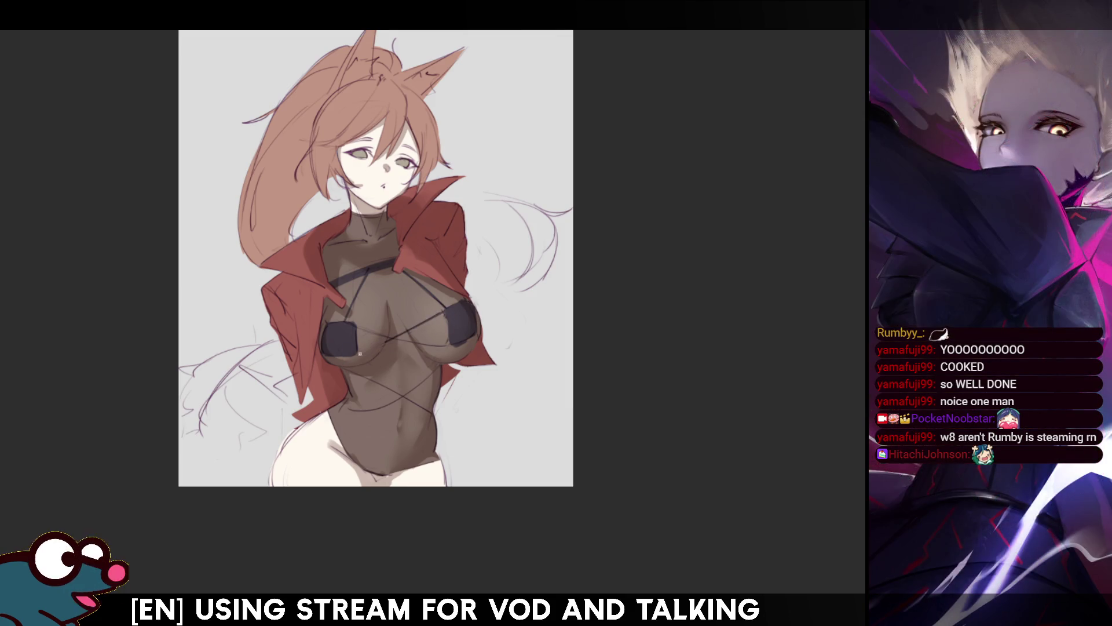
key("ctrl+y")
key("ctrl+z")
key("ctrl+y")
key("ctrl+z")
- Replace the strap lines across the bodysuit with a new diagonal crisscross string
key("m")
key("4")
key("4")
key("4")
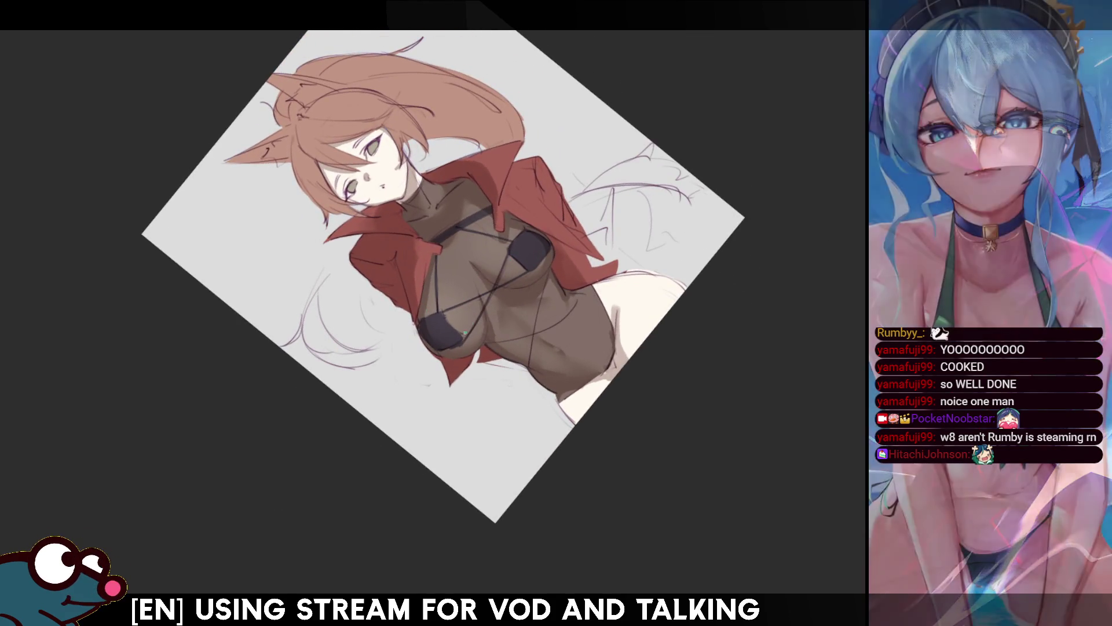
key("m")
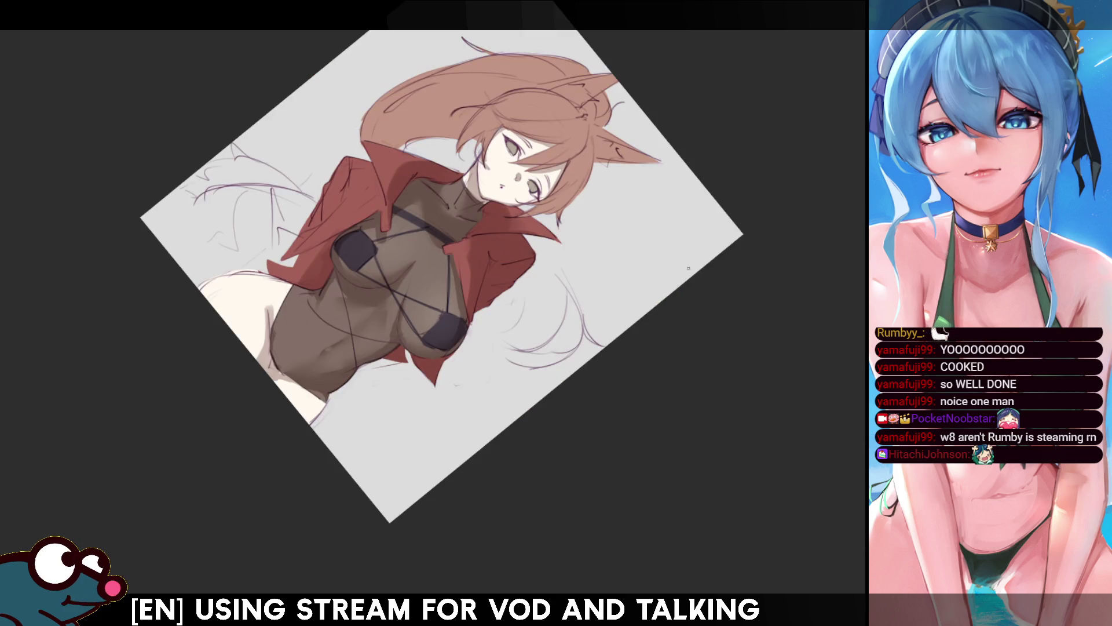
key("5")
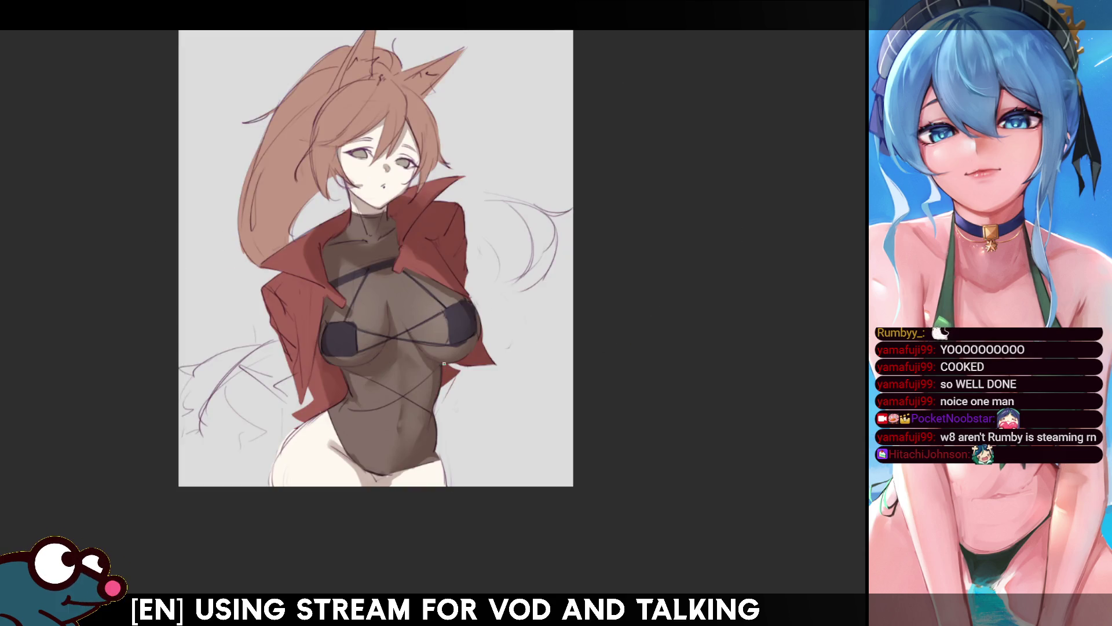
key("ctrl+z")
mouse_move(343, 408)
left_mouse_down()
mouse_move(438, 360)
mouse_move(338, 418)
left_mouse_up()
key("ctrl+z")
key("ctrl+z")
mouse_move(444, 359)
left_mouse_down()
mouse_move(371, 406)
mouse_move(415, 376)
mouse_move(347, 406)
mouse_move(406, 394)
mouse_move(345, 413)
mouse_move(442, 374)
left_mouse_up()
key("ctrl+z")
key("ctrl+z")
key("ctrl+z")
key("ctrl+z")
mouse_move(341, 409)
left_mouse_down()
mouse_move(401, 400)
mouse_move(442, 367)
left_mouse_up()
key("ctrl+z")
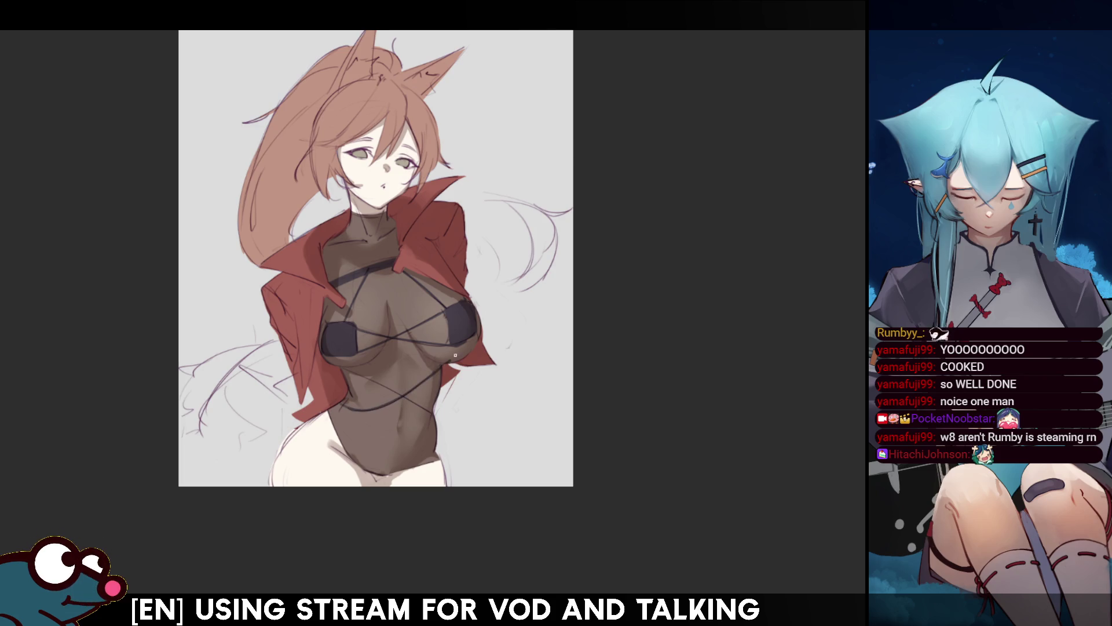
key("ctrl+z")
left_click_drag(341, 367, 436, 417)
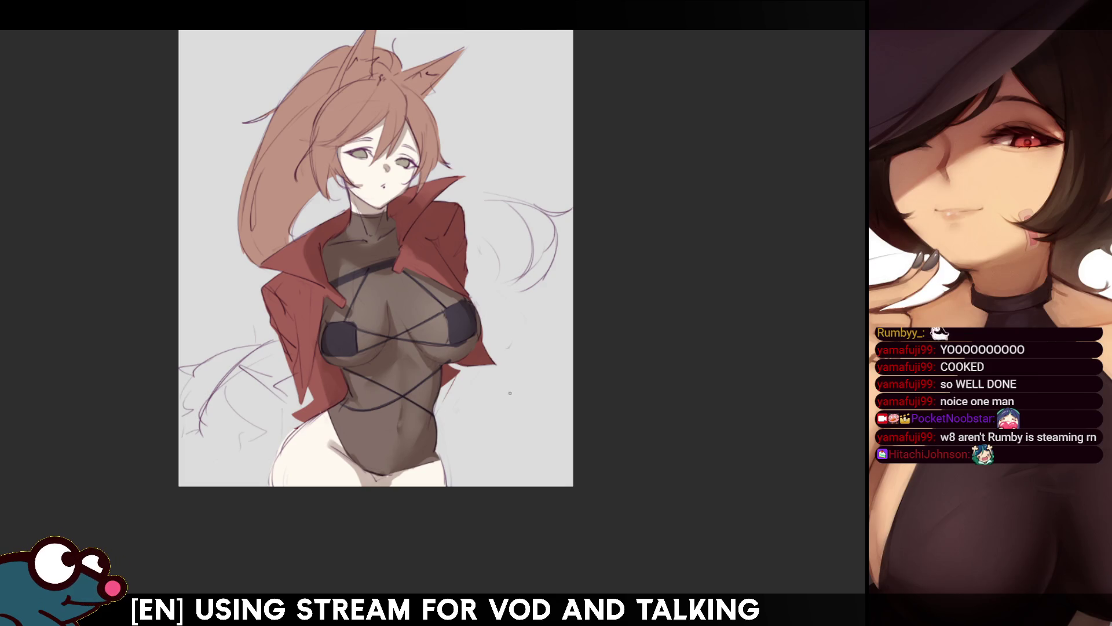
- Reshape the bodysuit's lower edge at the crotch on both sides
mouse_move(373, 471)
left_mouse_down()
mouse_move(403, 467)
mouse_move(371, 468)
left_mouse_up()
key("h")
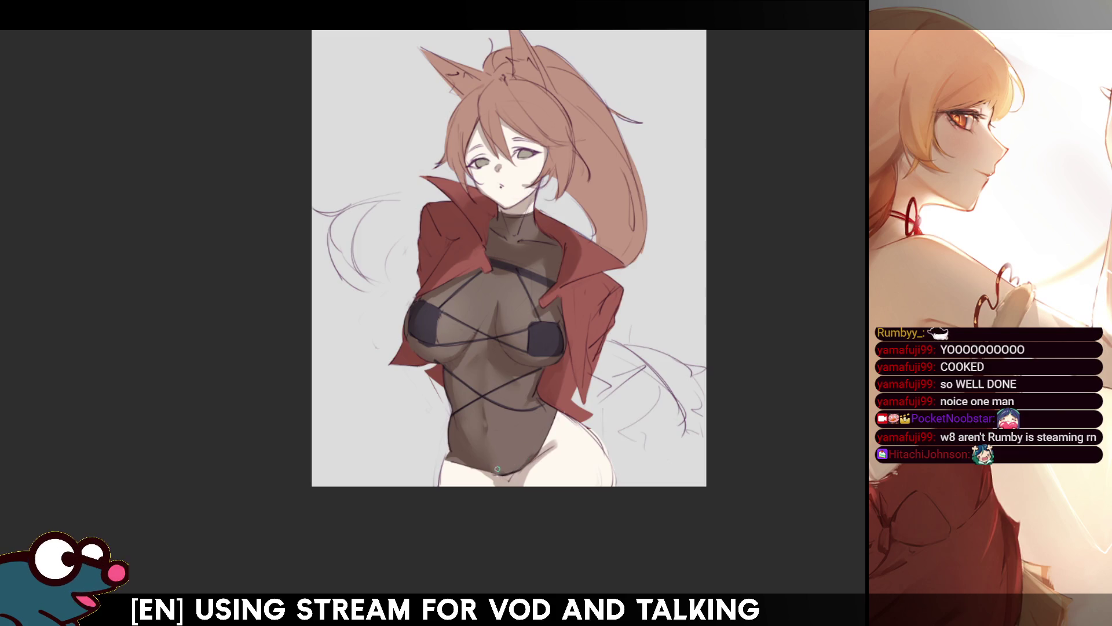
left_click_drag(504, 473, 494, 470)
key("h")
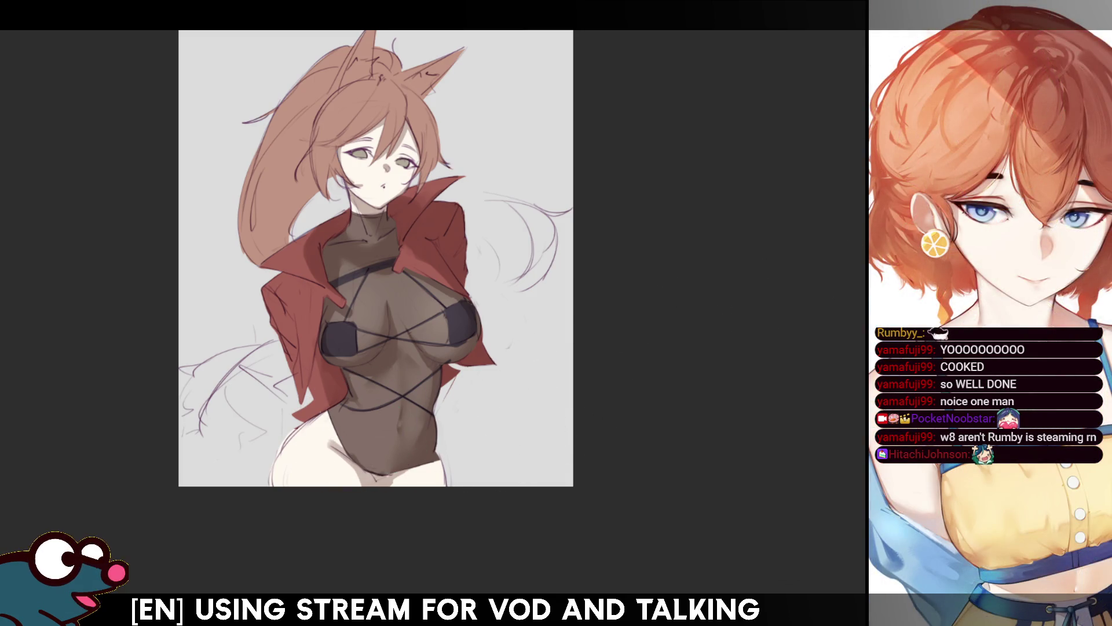
- Paint the dark bikini bottom at the hips with the canvas briefly rotated 45°
key("minus")
key("minus")
key("minus")
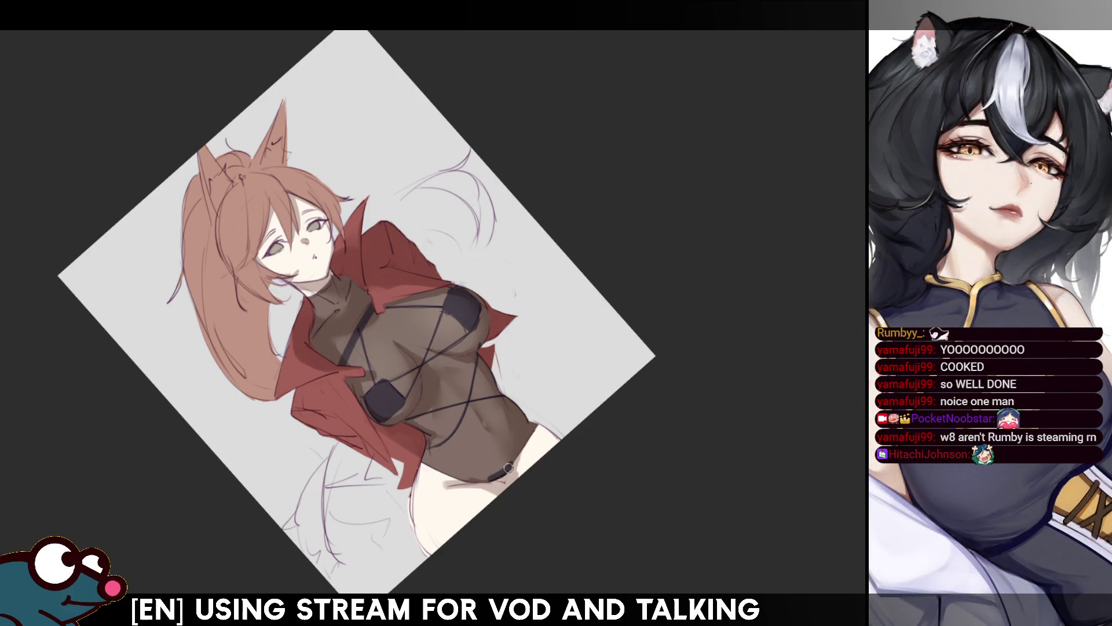
key("ctrl+0")
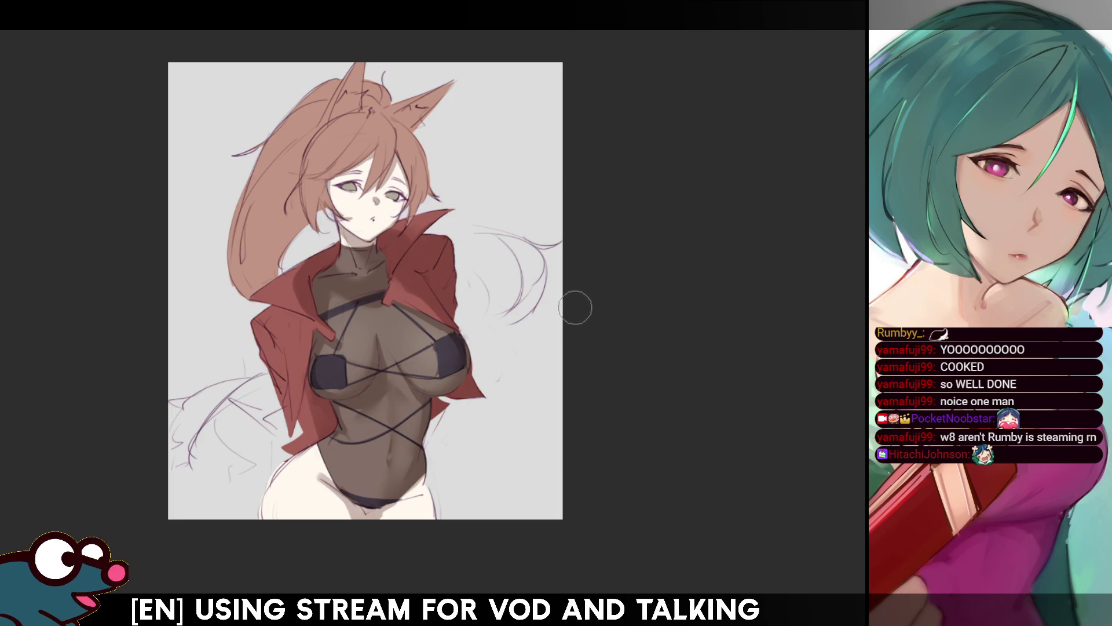
left_click_drag(564, 315, 591, 236)
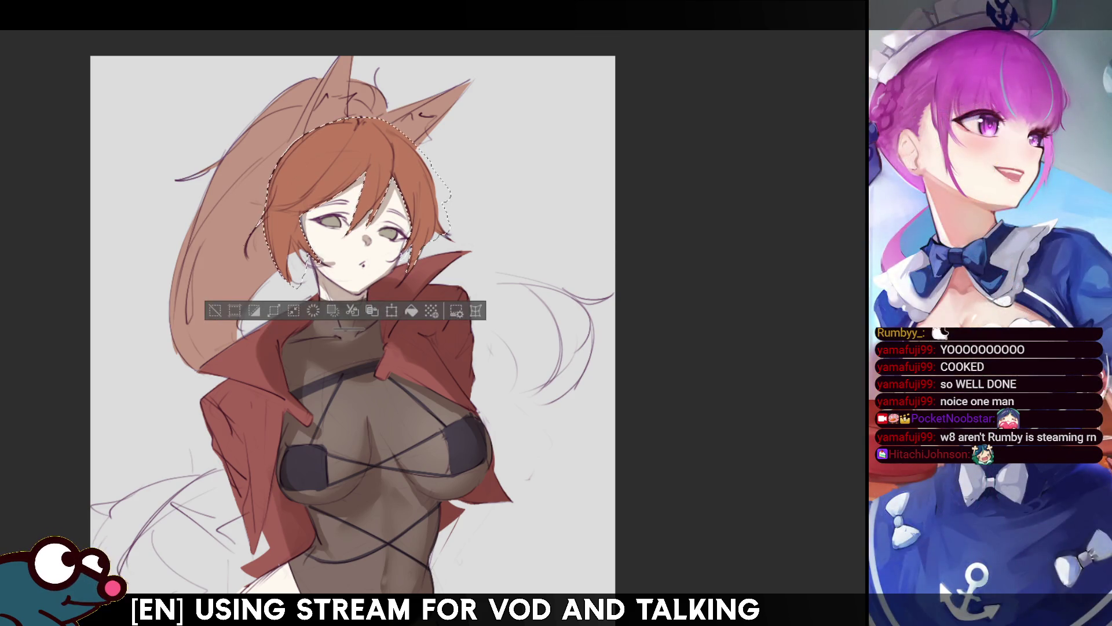
- Deselect the recoloured orange-red front hair and check the drawing mirrored
key("ctrl+d")
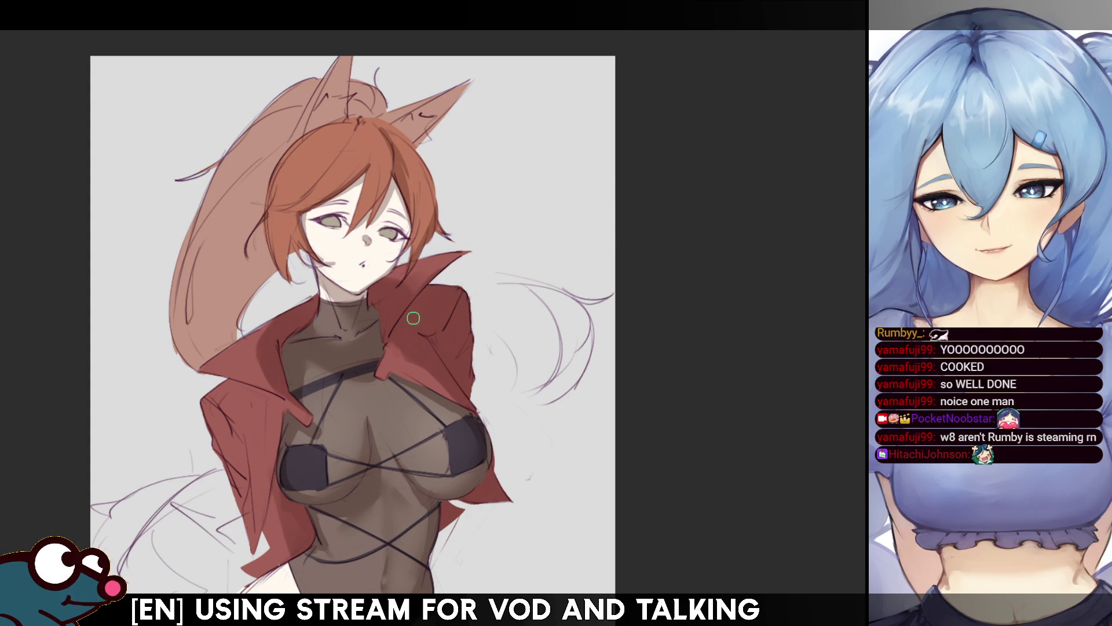
key("h")
key("h")
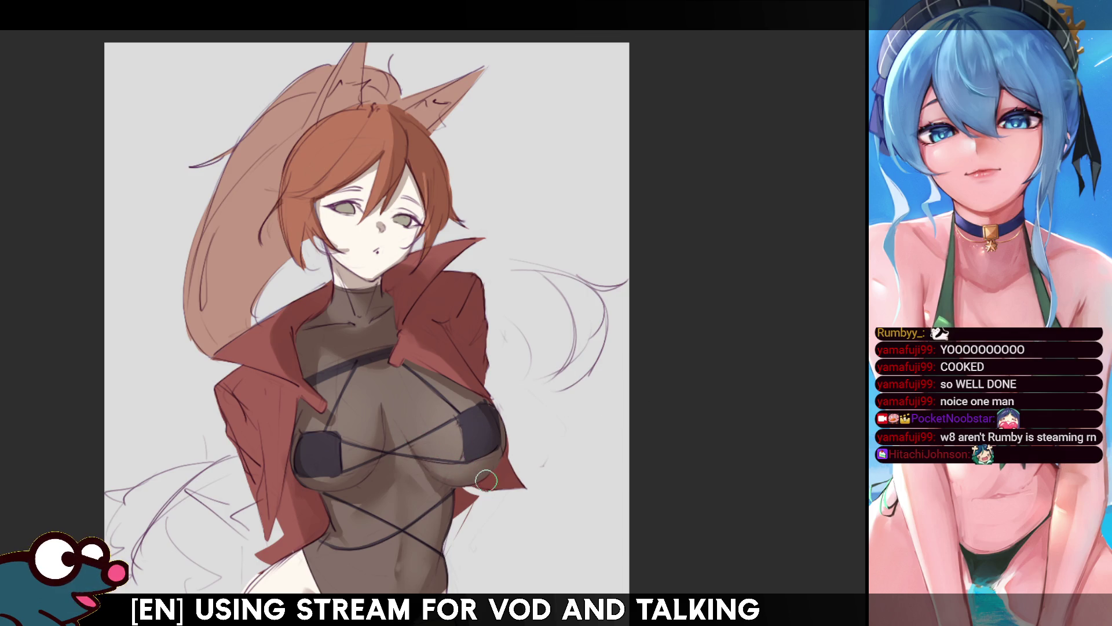
- Flip the canvas horizontally back and forth to check the face and darkened lash lines
left_click_drag(709, 282, 716, 346)
key("m")
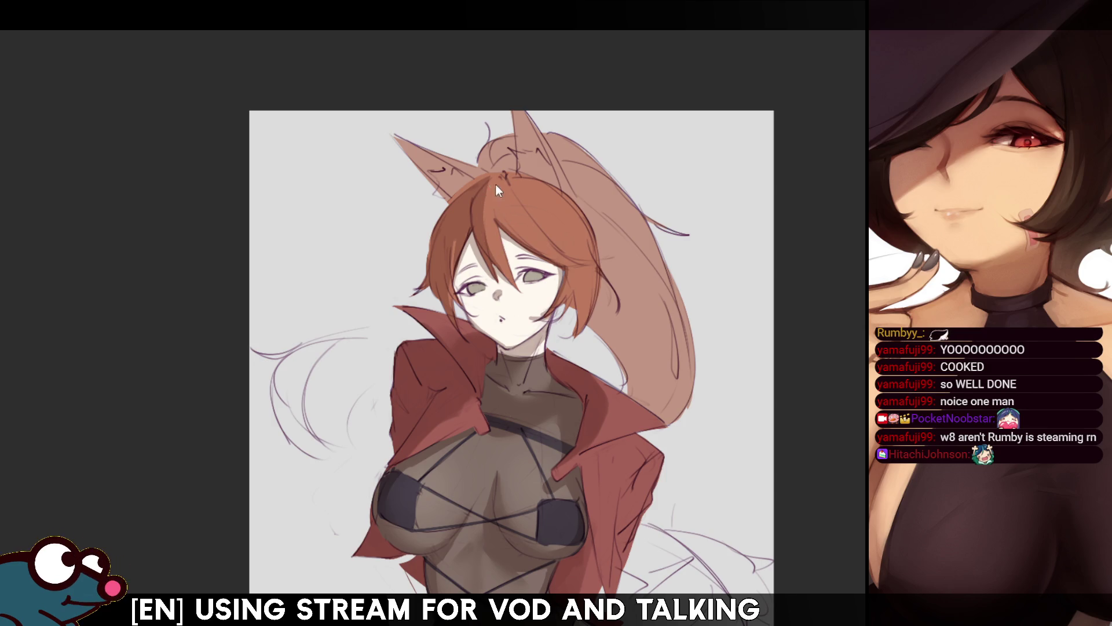
key("h")
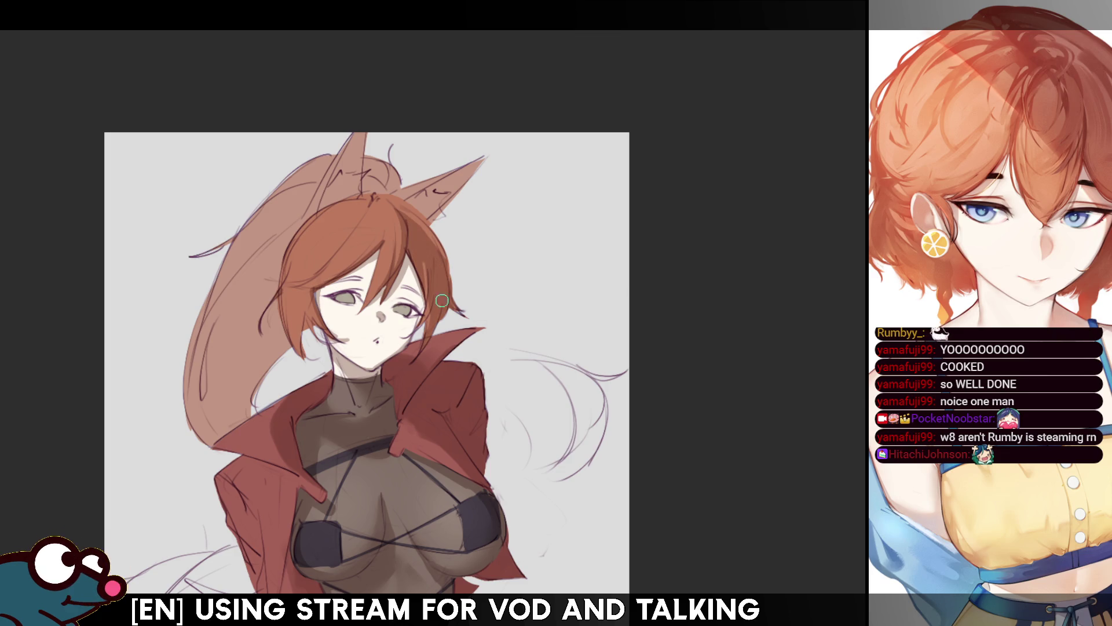
key("m")
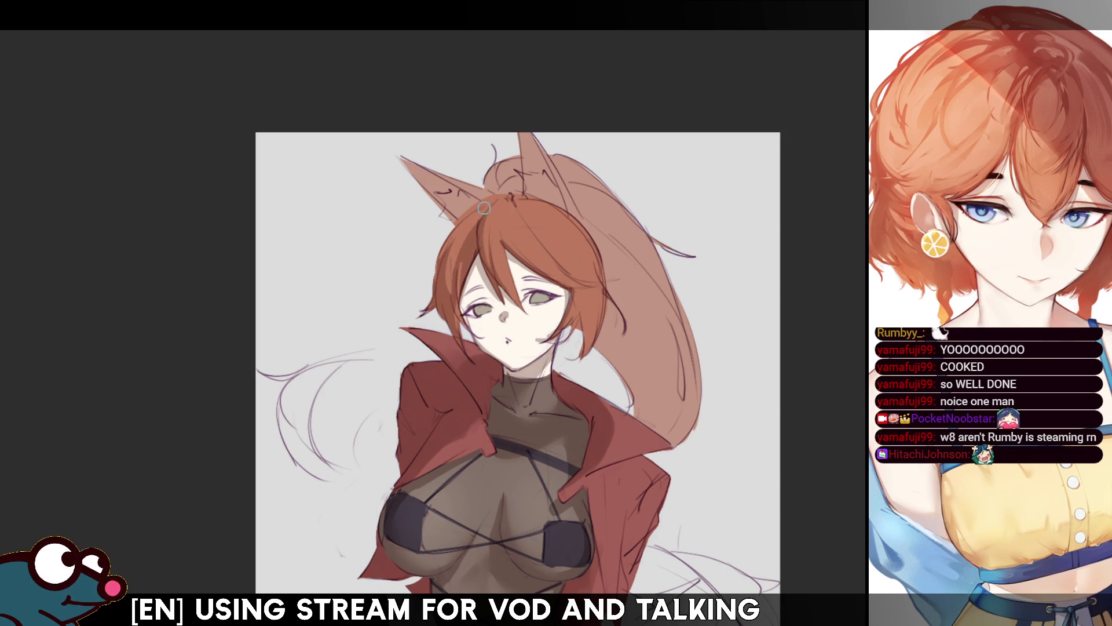
key("m")
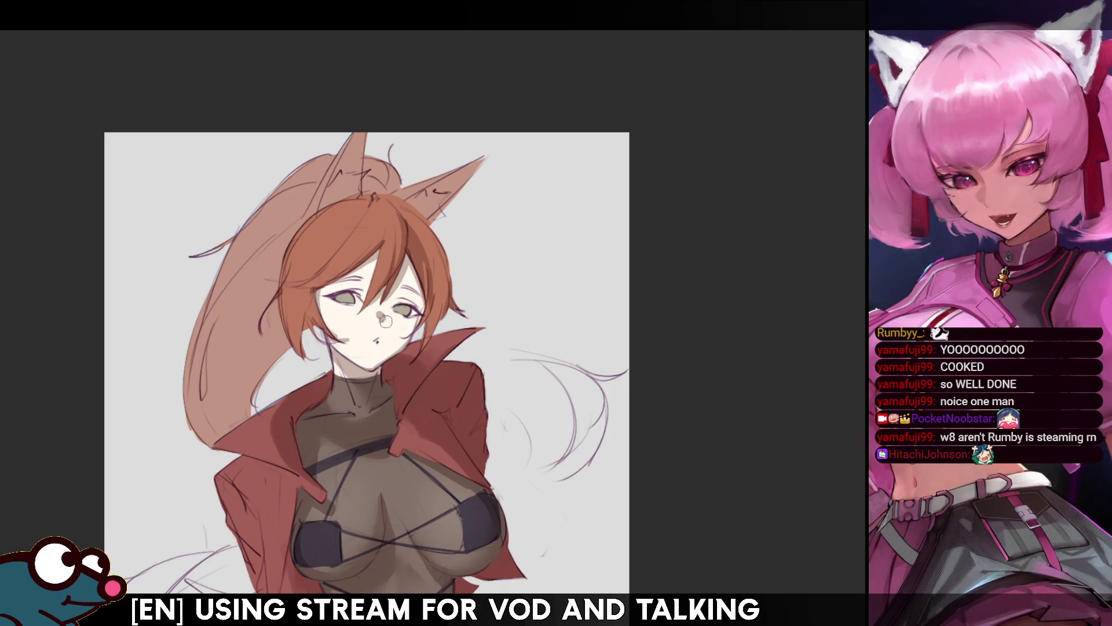
scroll(367, 360, "down", 3)
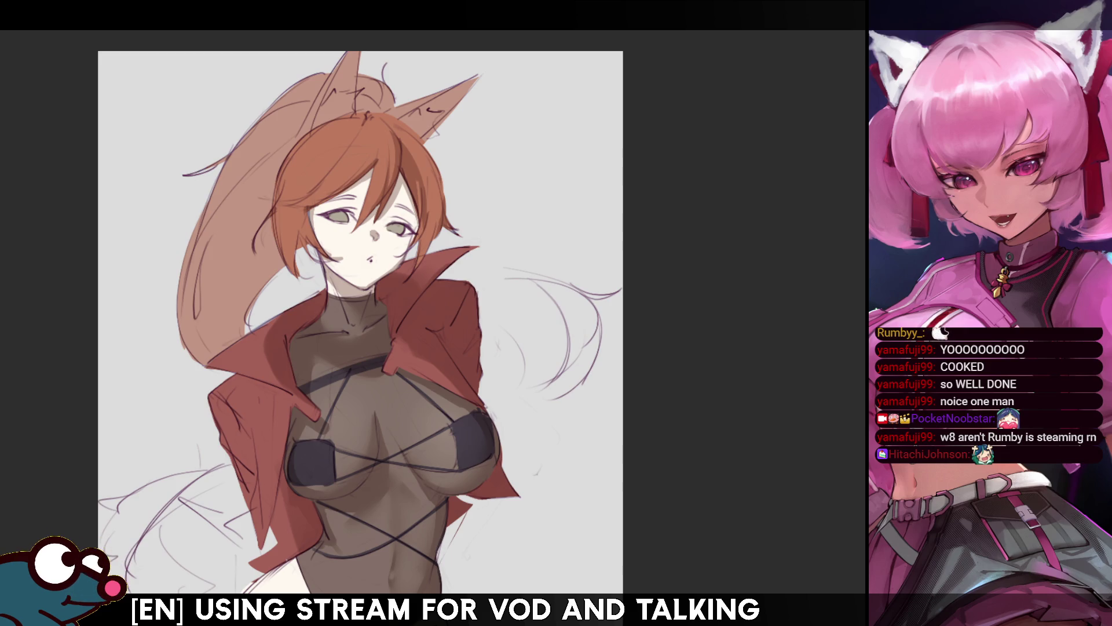
scroll(359, 261, "up", 3)
scroll(359, 260, "down", 4)
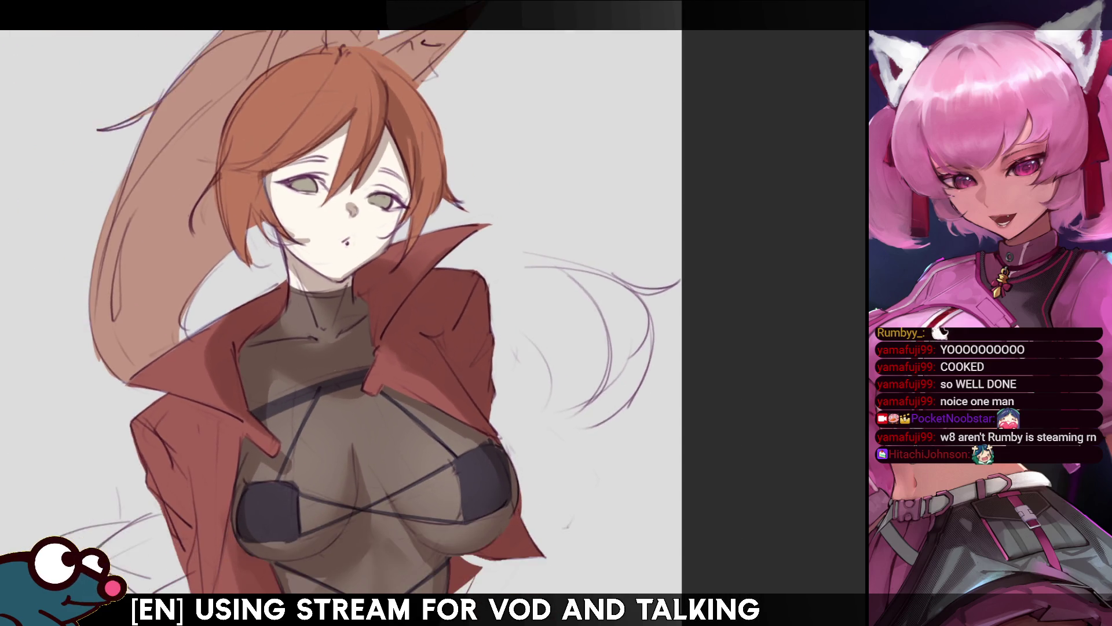
scroll(359, 313, "up", 2)
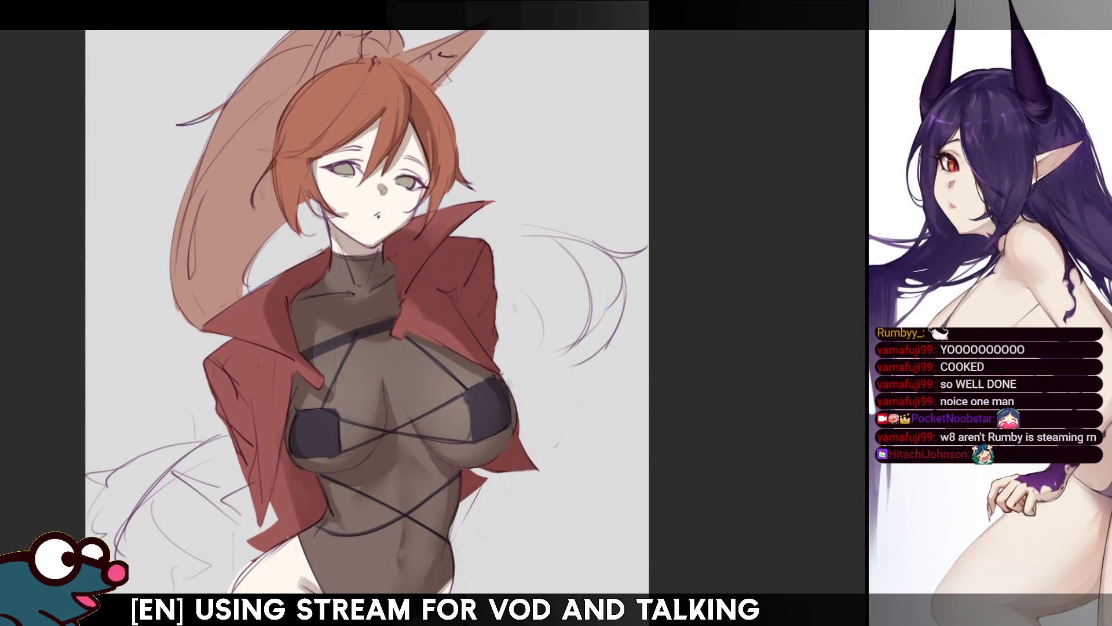